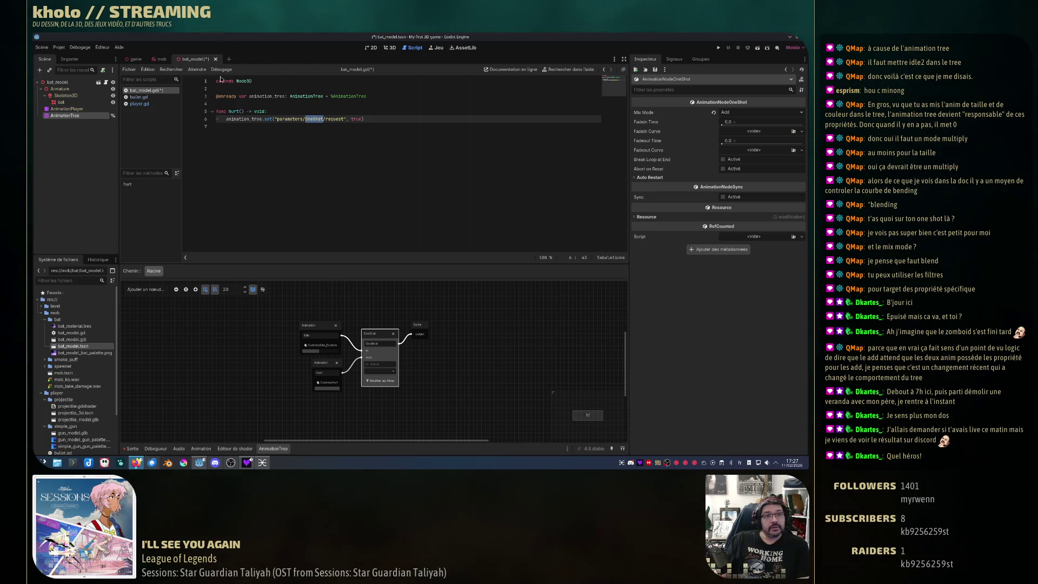
# - Save bat_model.gd with its new hurt() function and switch to the mob scene
pyautogui.click(228, 127)
pyautogui.hotkey('ctrl', 's')
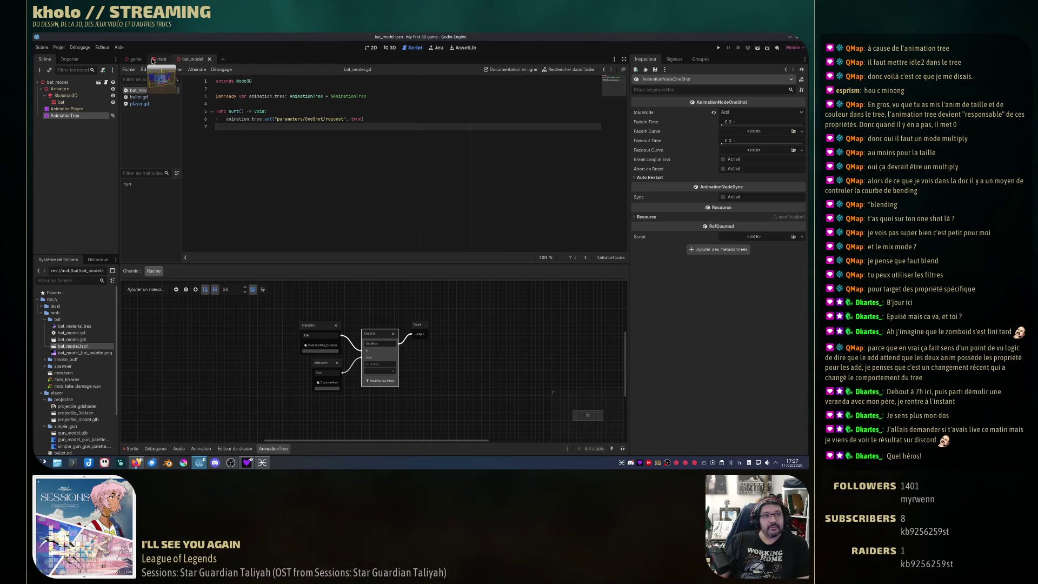
pyautogui.click(156, 59)
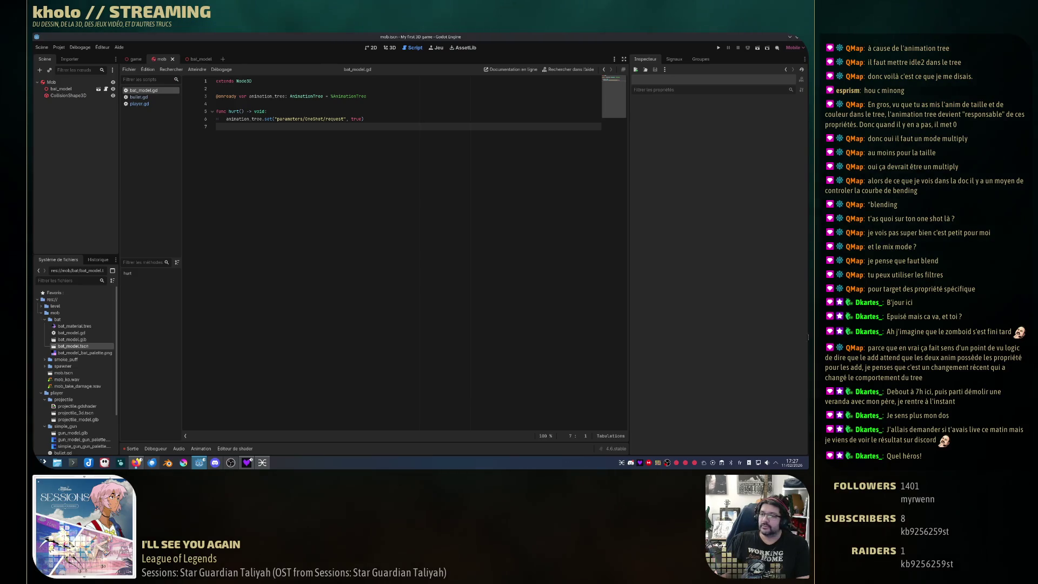
# - Briefly open and close the bat_model scene, then begin attaching a script to the Mob root node
pyautogui.click(61, 89)
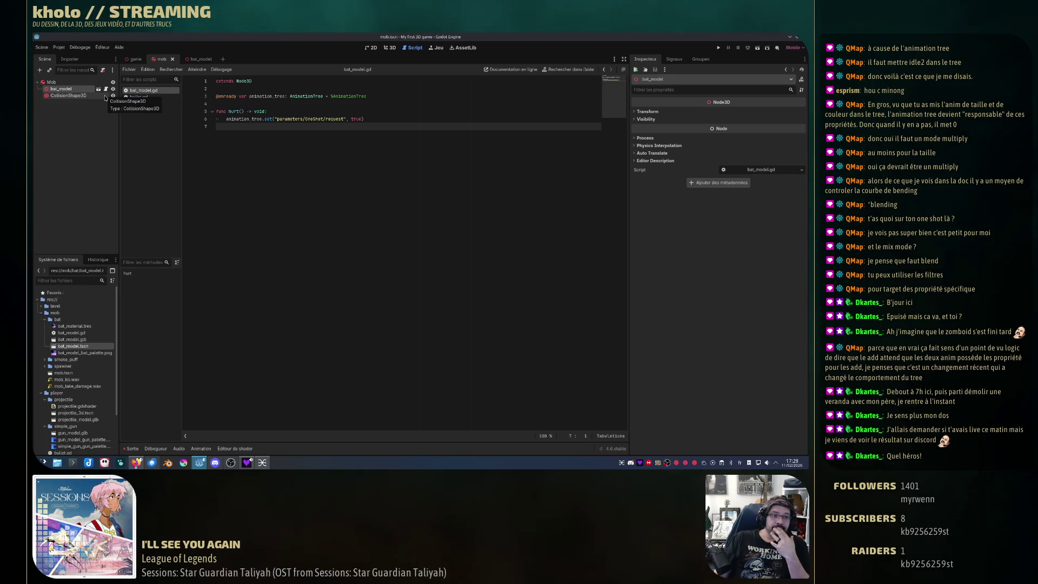
pyautogui.rightClick(62, 89)
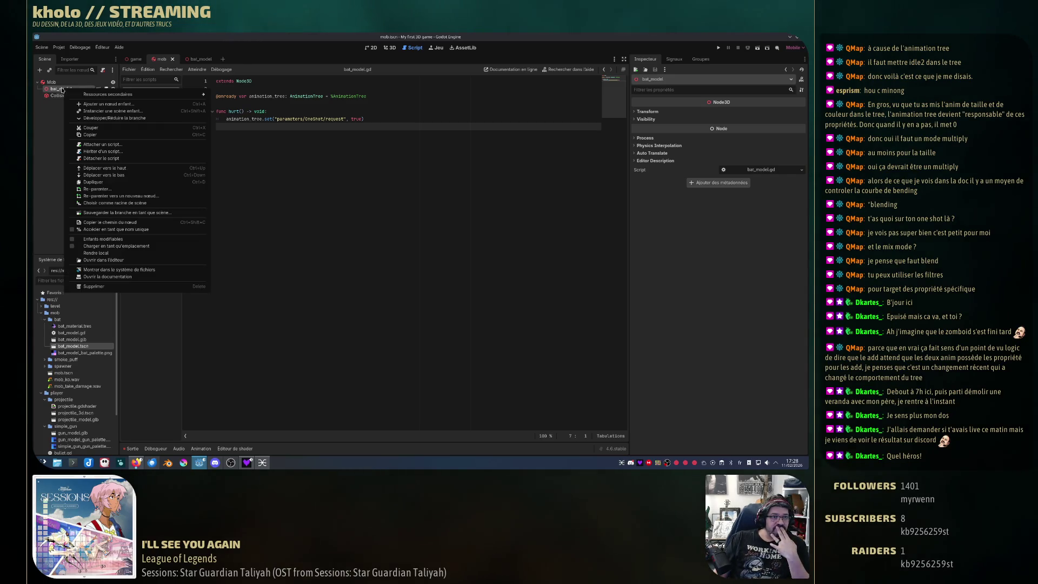
pyautogui.click(62, 89)
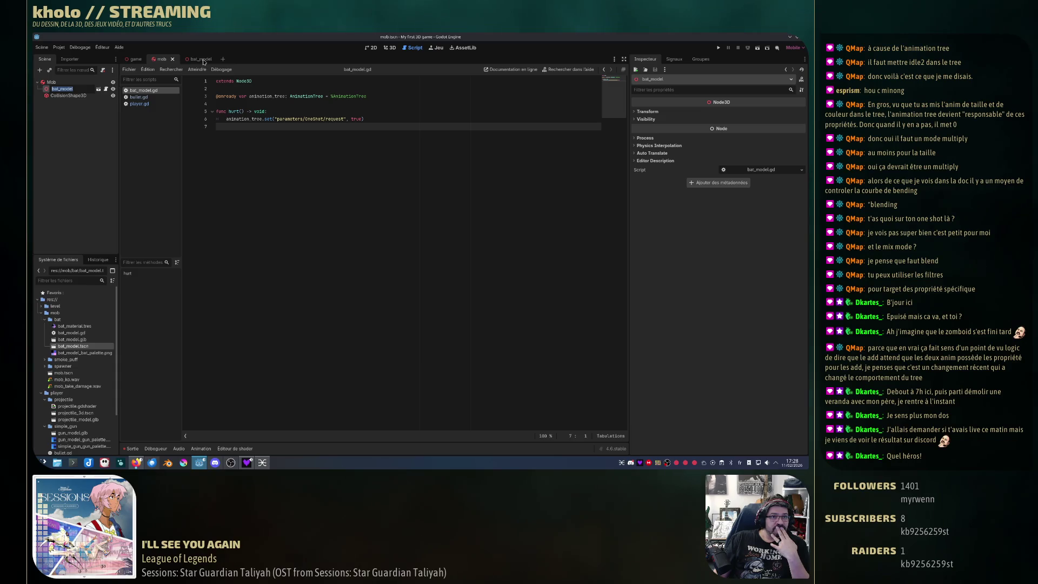
pyautogui.click(99, 90)
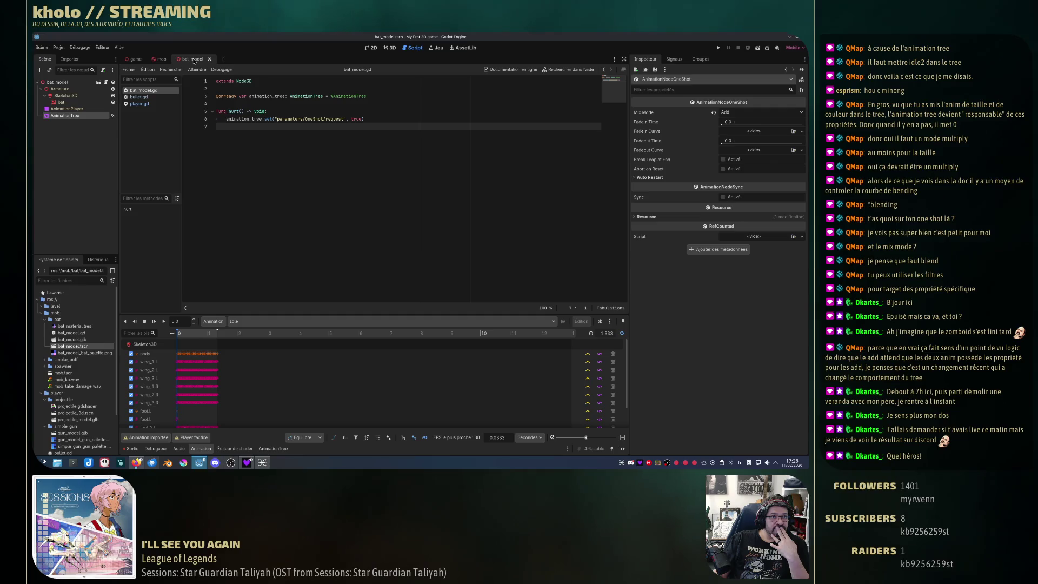
pyautogui.middleClick(194, 60)
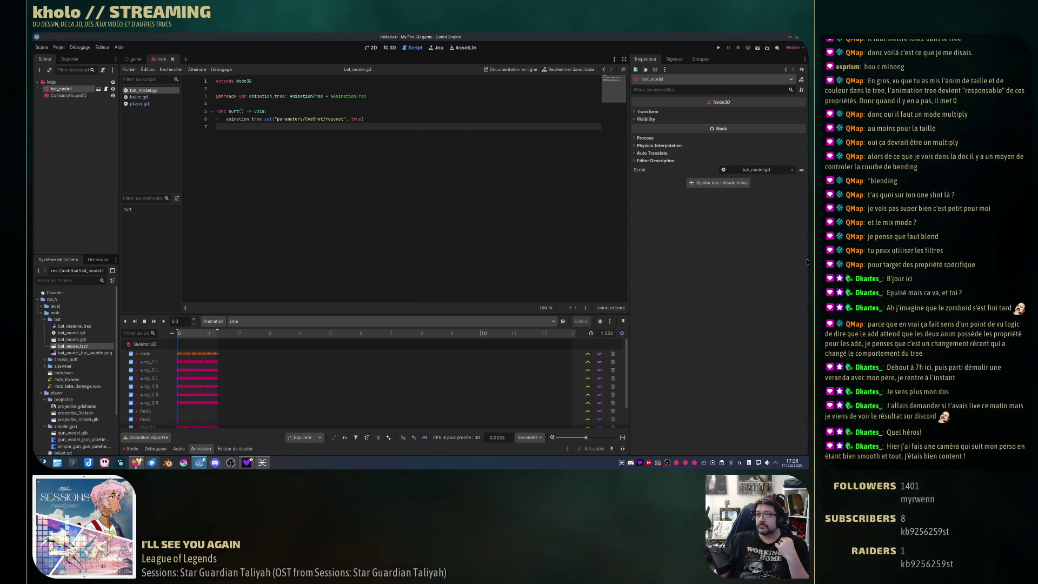
pyautogui.click(52, 82)
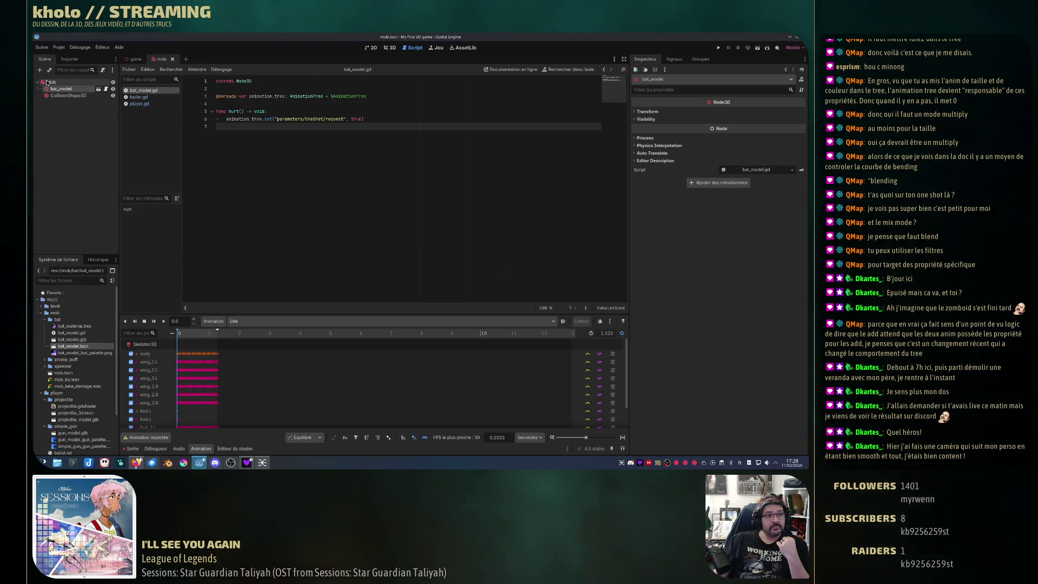
pyautogui.click(103, 71)
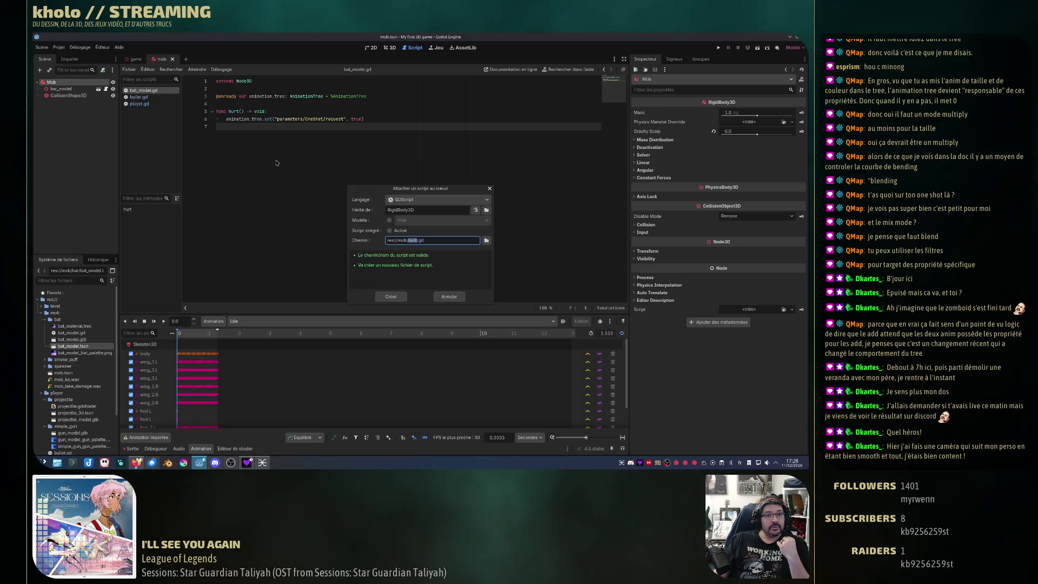
# - Create mob.gd, move bat_model below CollisionShape3D and make it accessible by unique name
pyautogui.click(392, 298)
pyautogui.rightClick(68, 90)
pyautogui.click(69, 91)
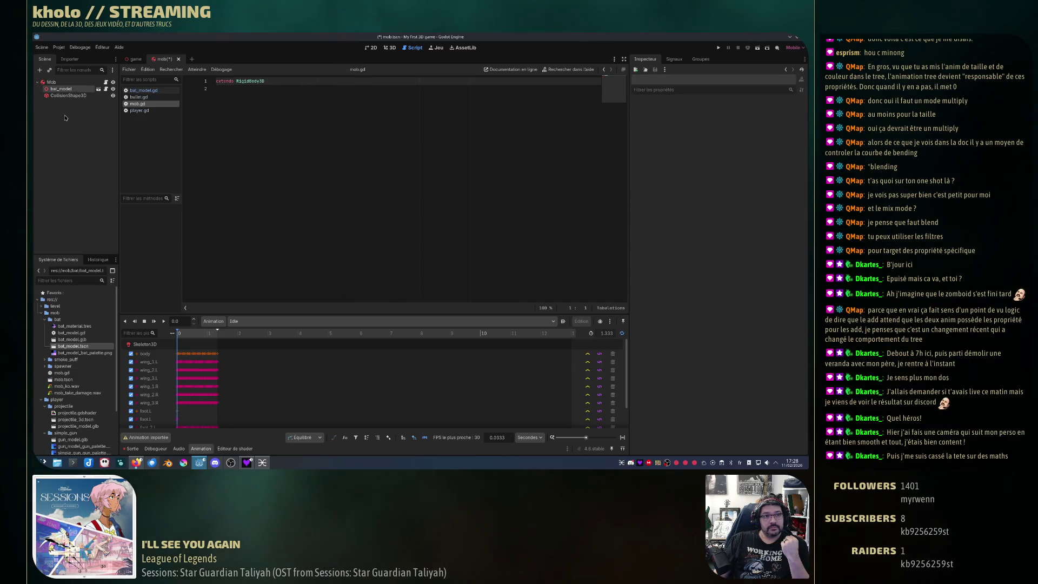
pyautogui.moveTo(68, 90)
pyautogui.mouseDown()
pyautogui.moveTo(67, 101)
pyautogui.moveTo(66, 82)
pyautogui.mouseUp()
pyautogui.rightClick(62, 96)
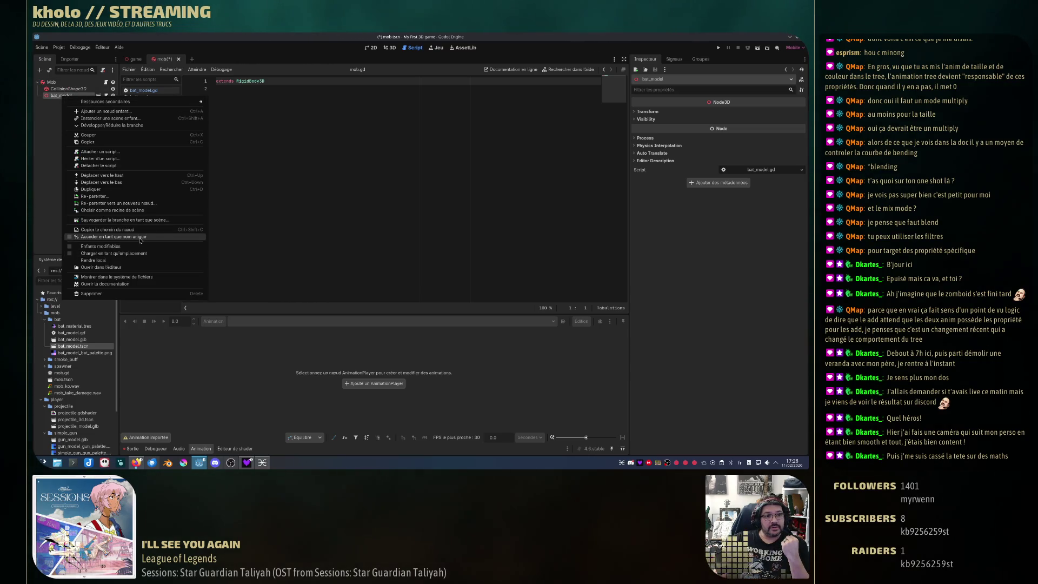
pyautogui.click(139, 237)
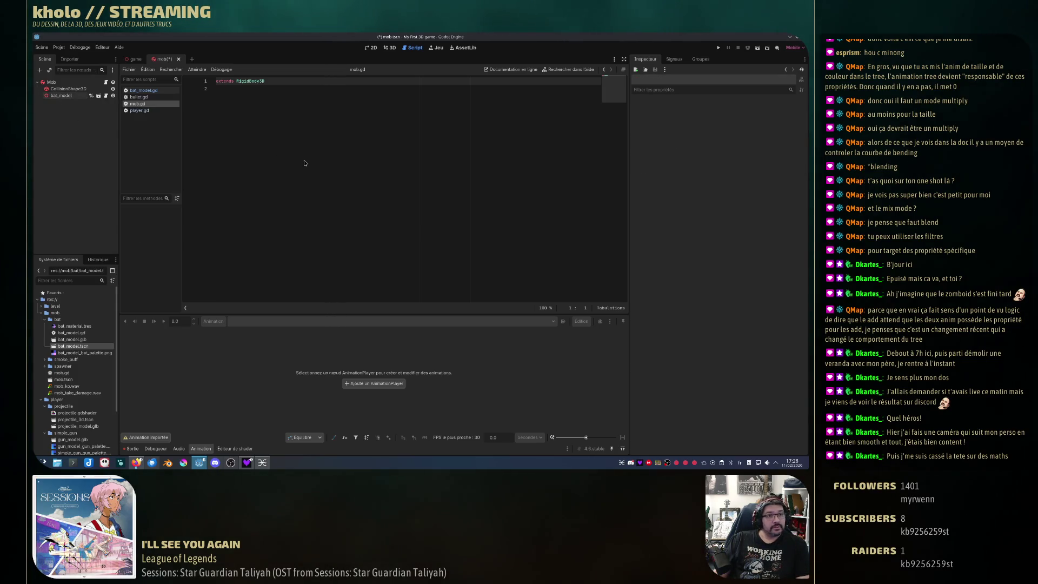
pyautogui.keyDown('ctrl'); pyautogui.moveTo(61, 96); pyautogui.dragTo(227, 89); pyautogui.keyUp('ctrl')
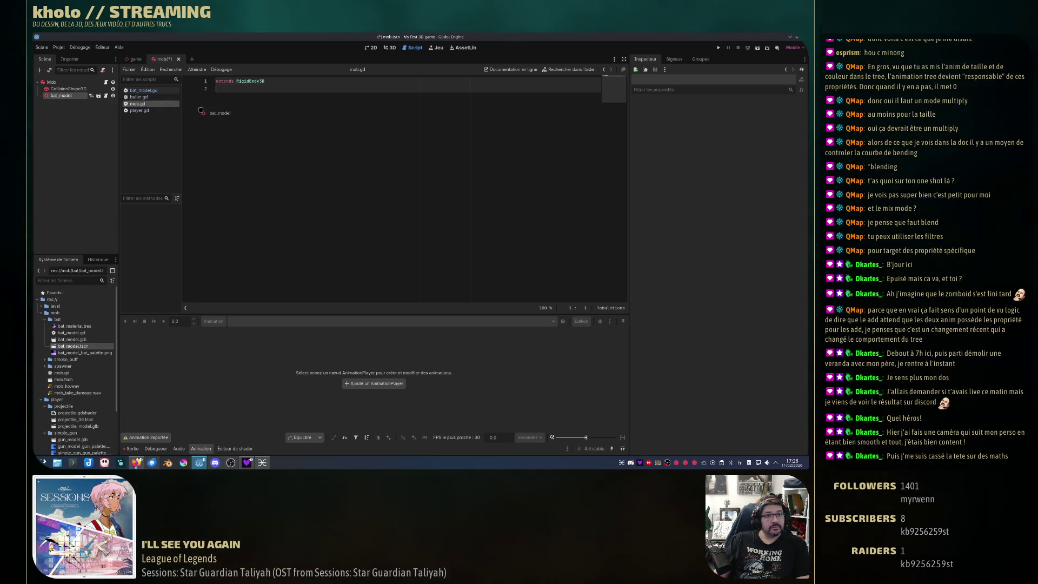
pyautogui.click(280, 81)
pyautogui.press('Return')
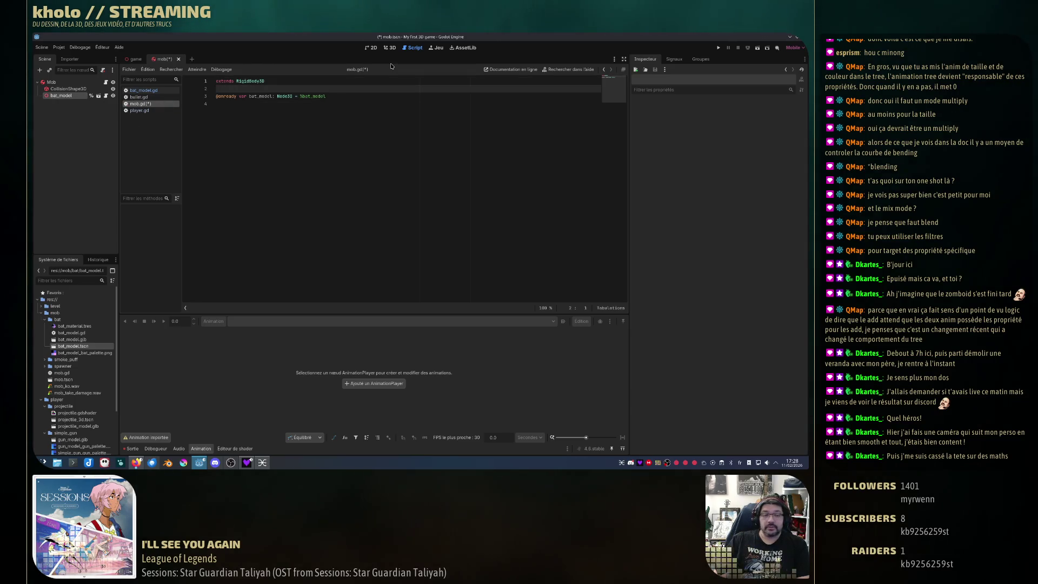
pyautogui.click(363, 137)
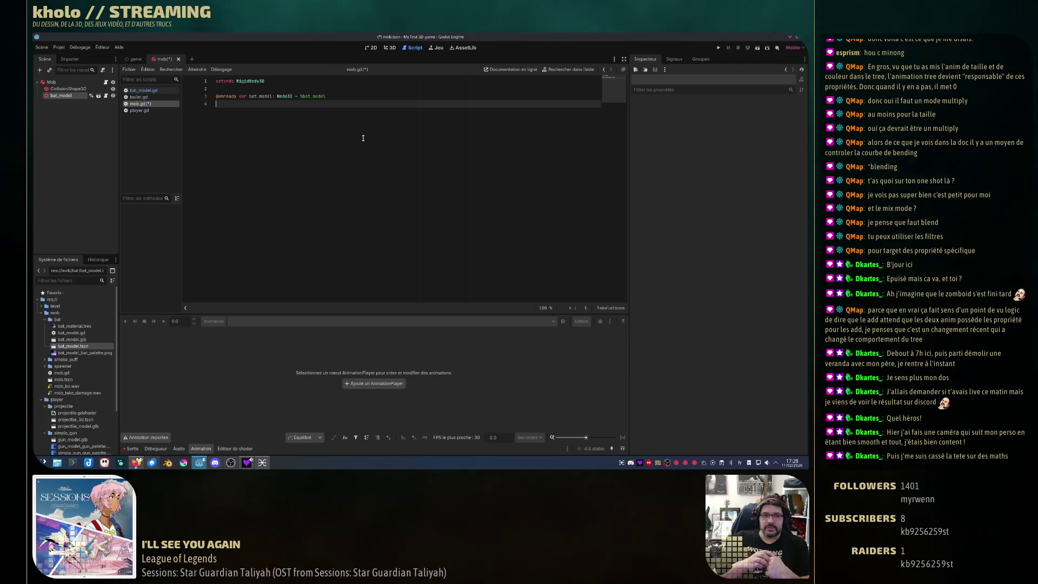
# - Write a take_damage() -> void function calling bat_model.hurt() in mob.gd, then save
pyautogui.press('Return')
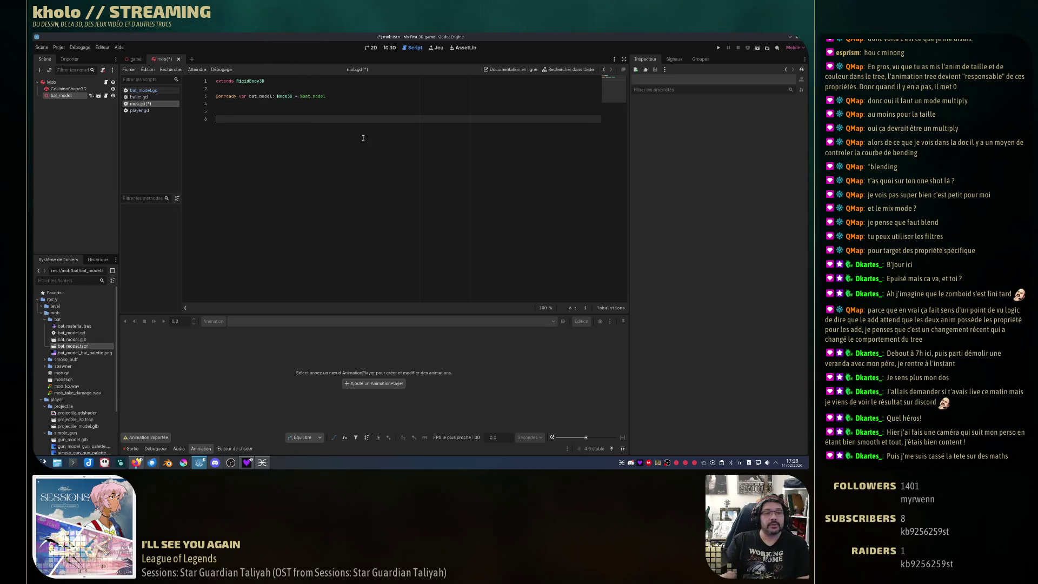
pyautogui.press('Return')
pyautogui.press('Up')
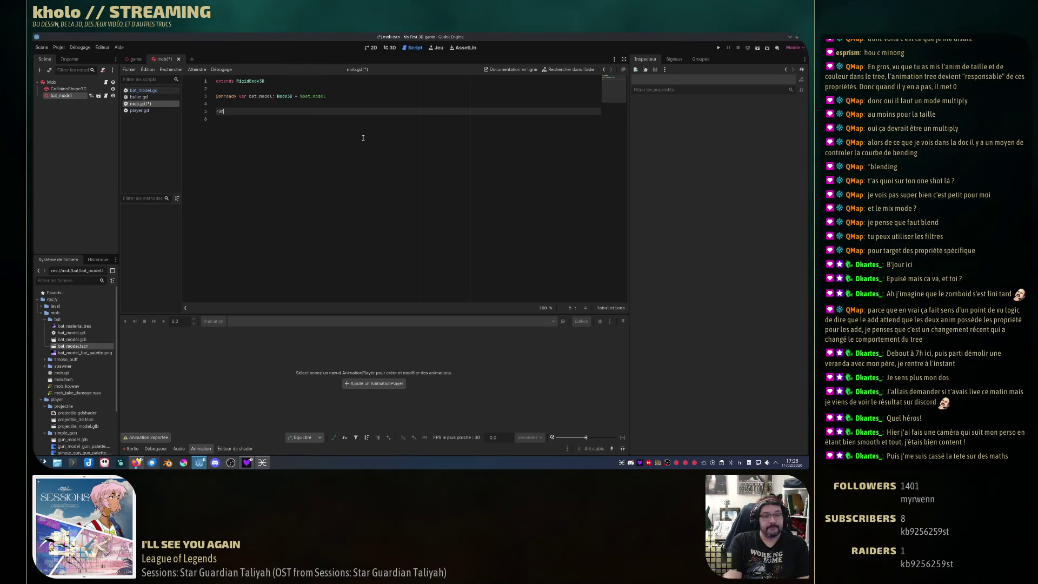
pyautogui.write('c take_damage(')
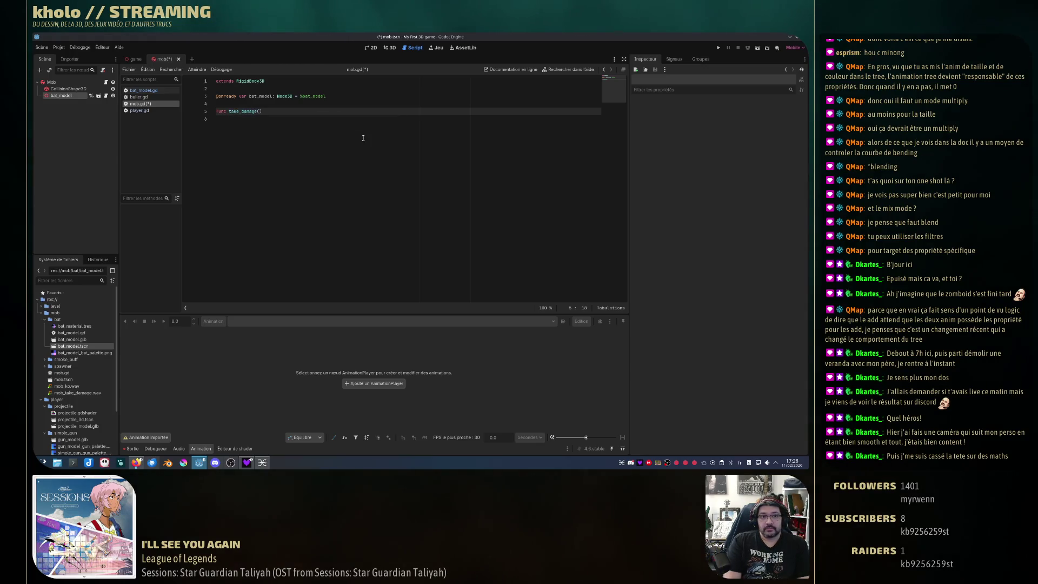
pyautogui.write(') -> ')
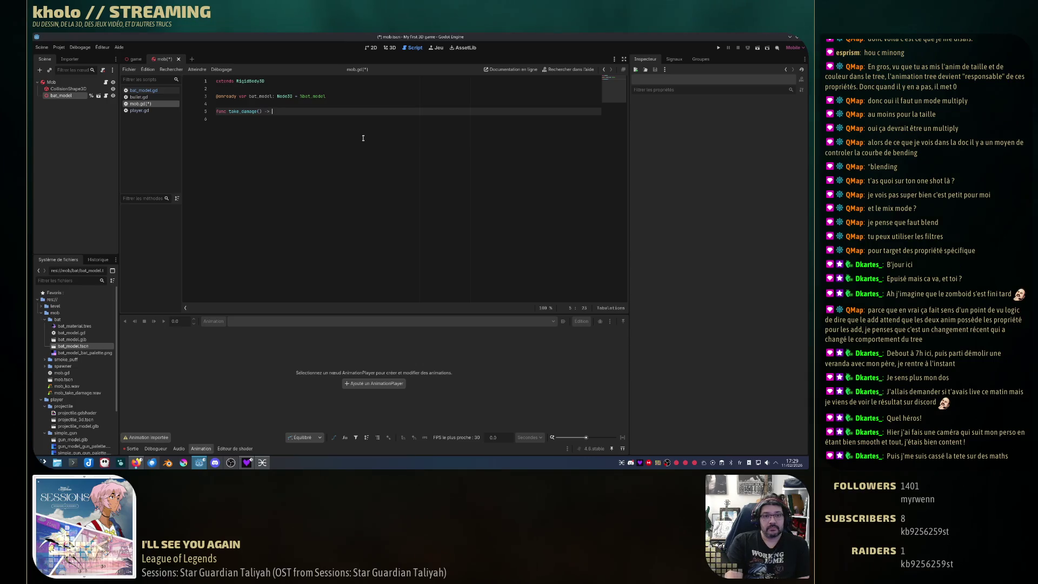
pyautogui.write('void:')
pyautogui.press('Return')
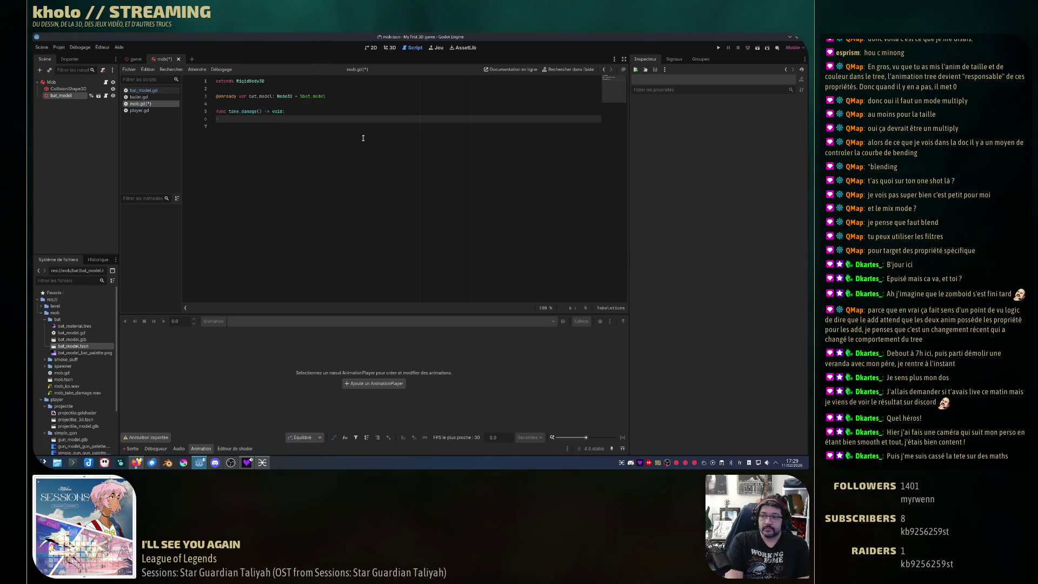
pyautogui.write('bat_')
pyautogui.press('Return')
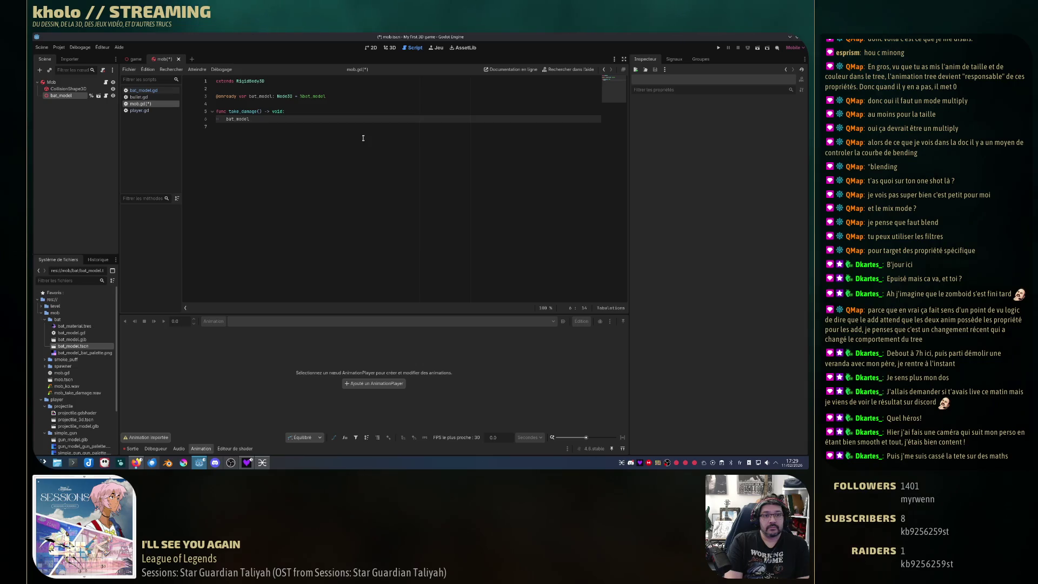
pyautogui.write('.hur')
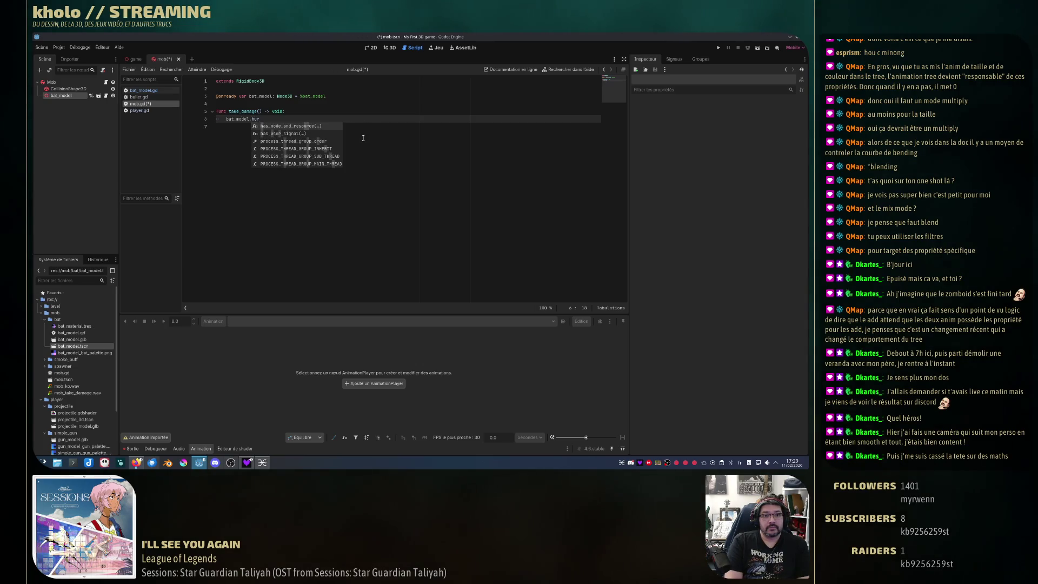
pyautogui.write('t(')
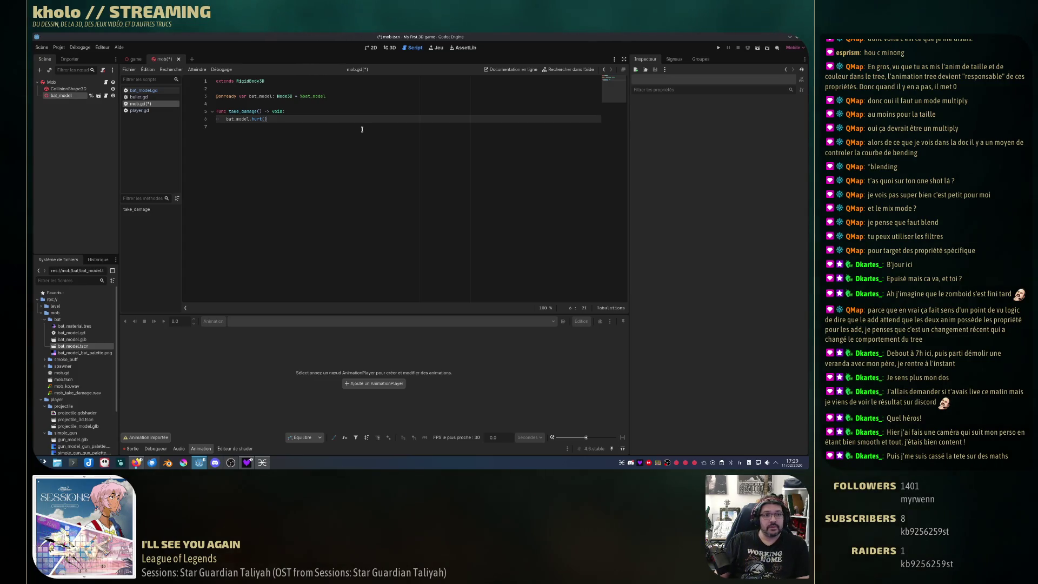
pyautogui.press('Down')
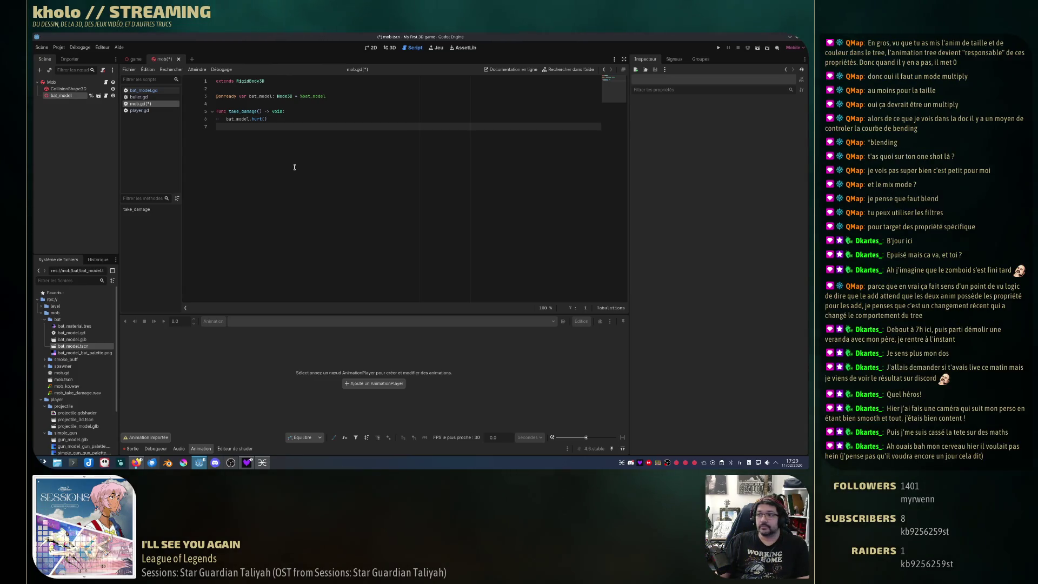
pyautogui.hotkey('ctrl', 's')
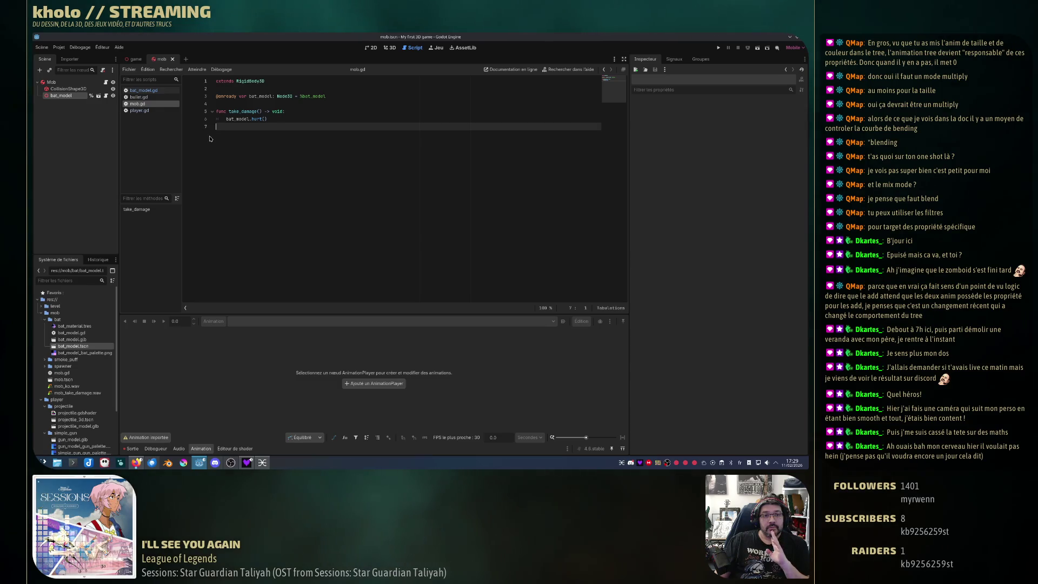
pyautogui.doubleClick(248, 111)
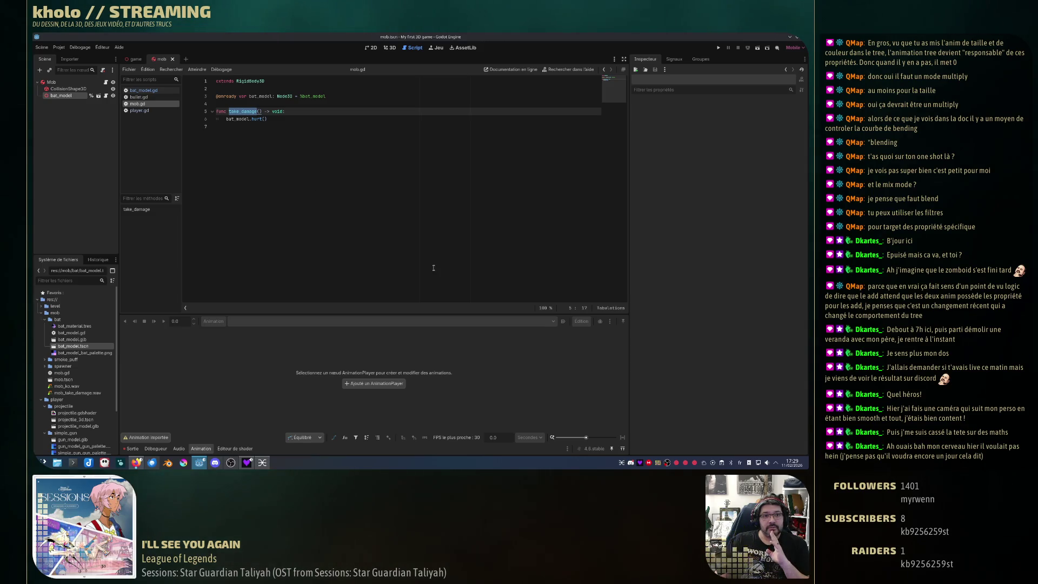
pyautogui.doubleClick(247, 119)
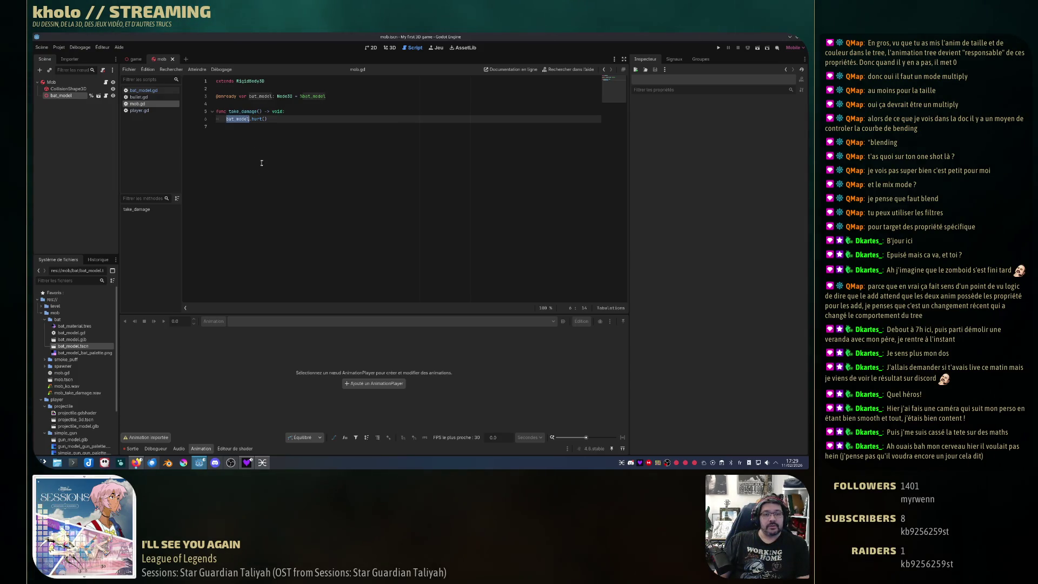
pyautogui.doubleClick(241, 111)
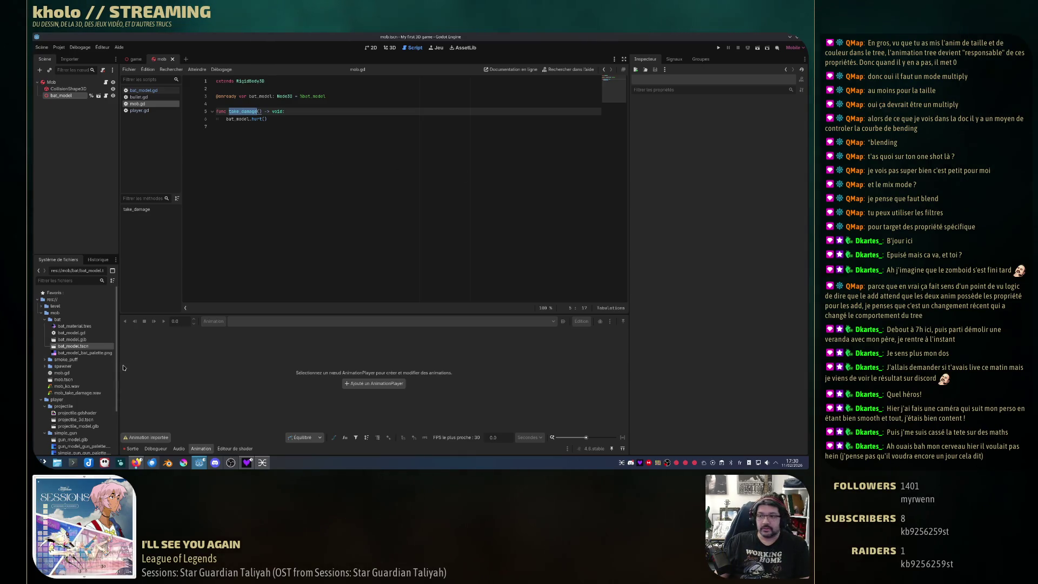
pyautogui.scroll(-5, 81, 379)
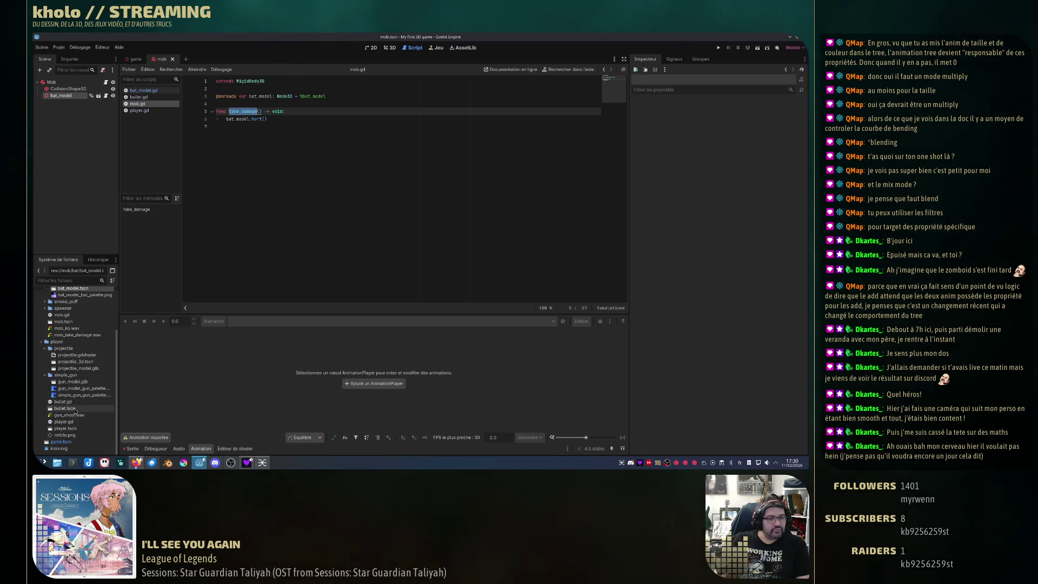
pyautogui.doubleClick(75, 409)
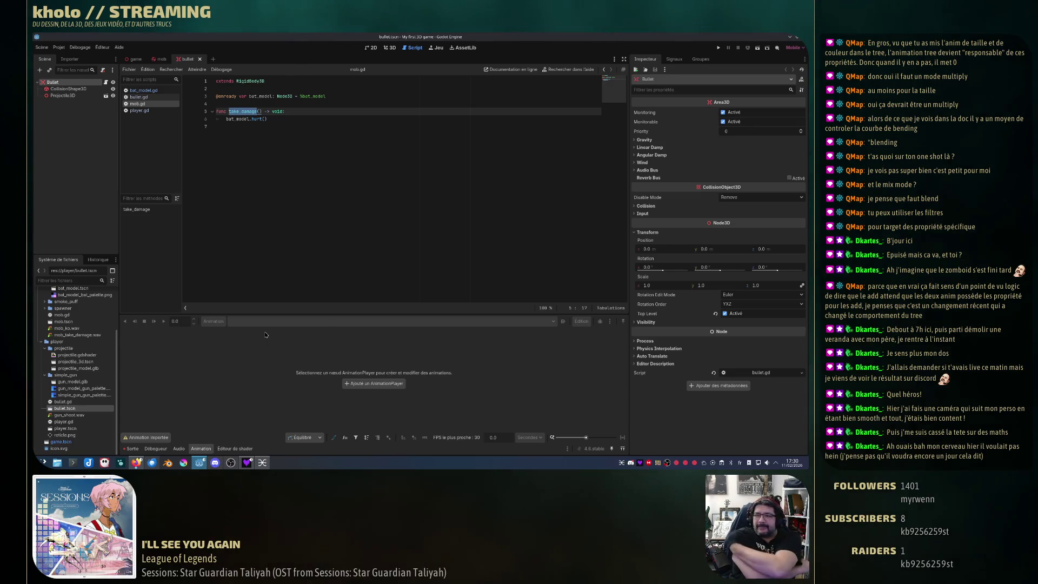
# - Open bullet.gd and display the Bullet's Area3D signals in the Signals tab
pyautogui.click(139, 96)
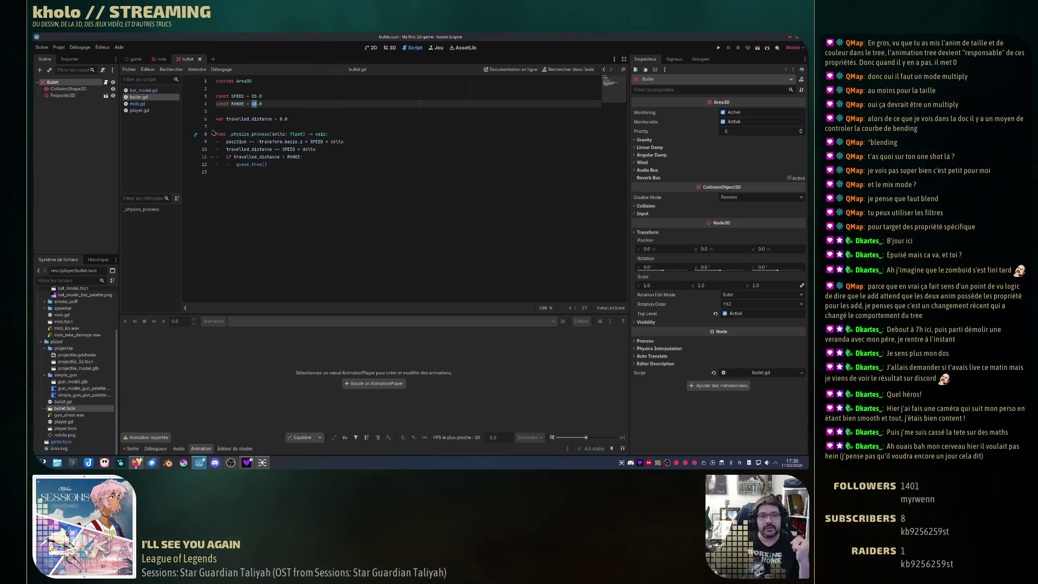
pyautogui.click(672, 61)
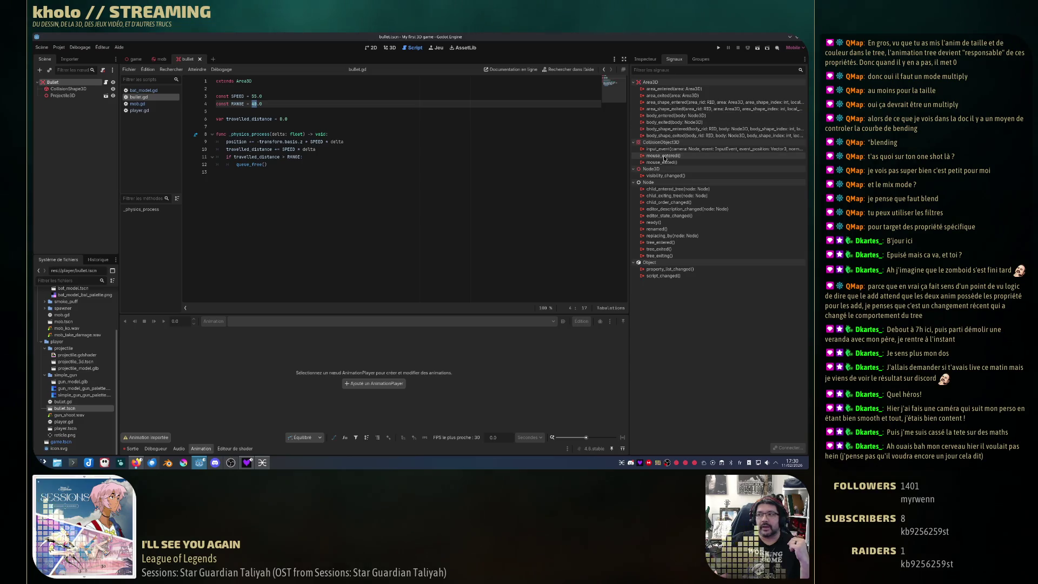
# - Bring up the Connect Signal dialog for the body_entered(body: Node3D) signal
pyautogui.moveTo(665, 158)
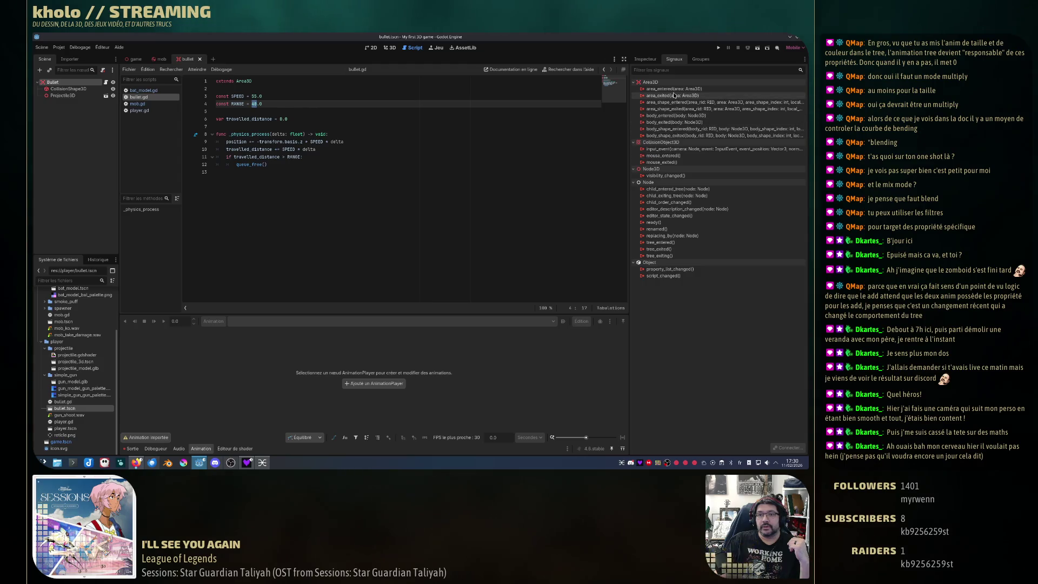
pyautogui.moveTo(675, 120)
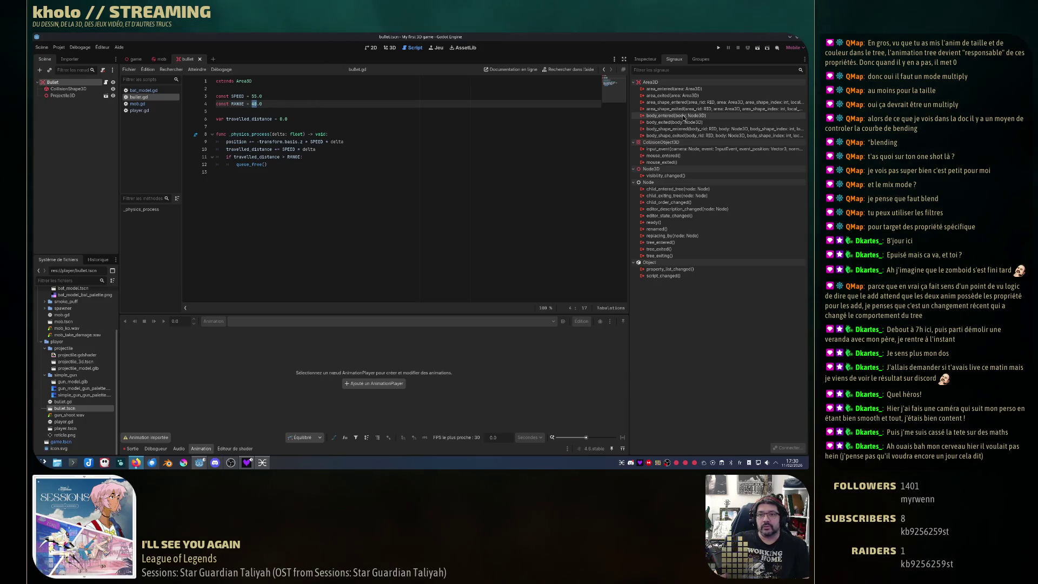
pyautogui.moveTo(663, 120)
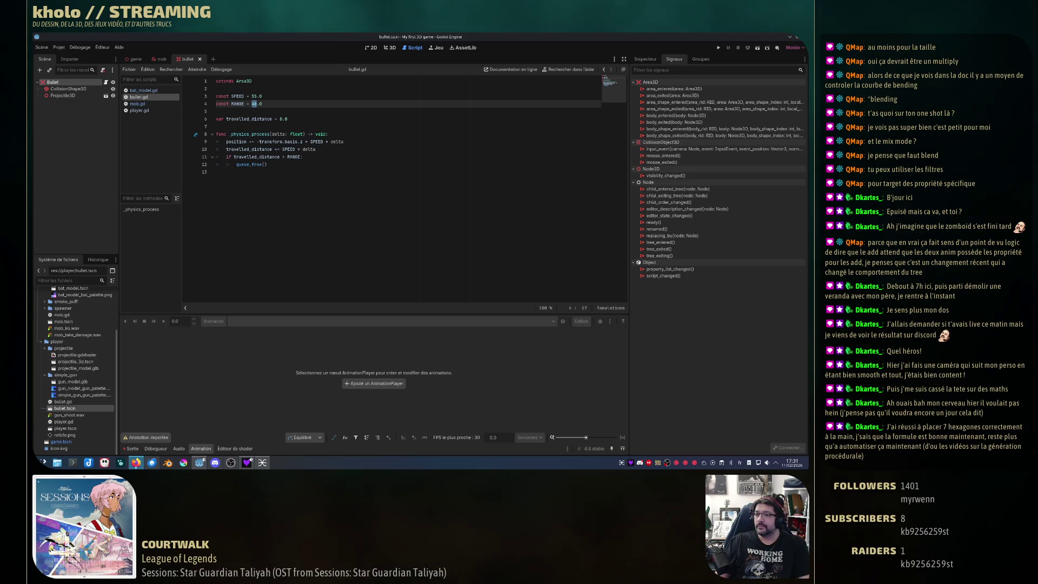
pyautogui.doubleClick(661, 115)
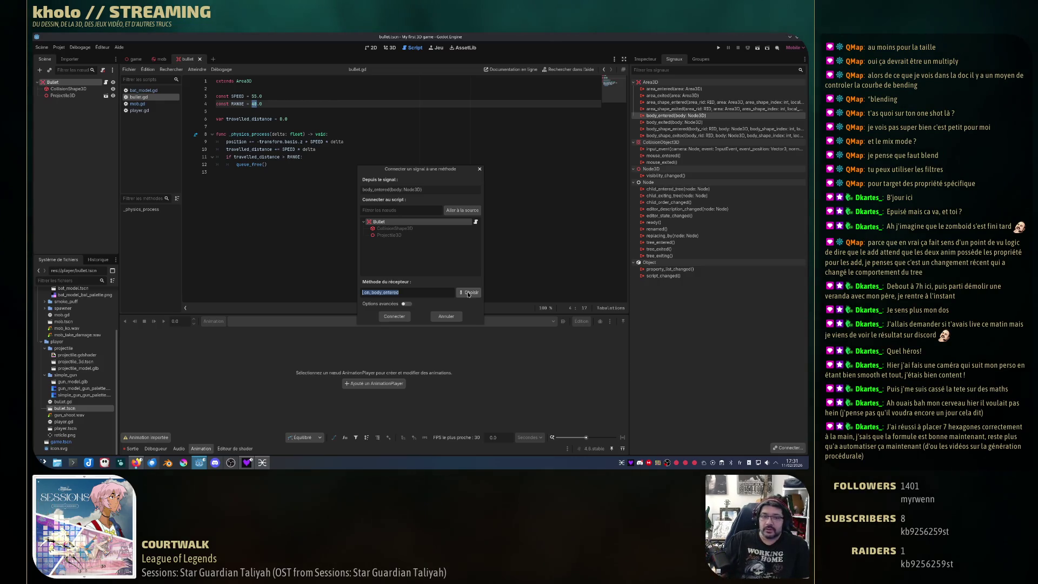
# - Confirm the connection to generate the _on_body_entered(body: Node3D) stub and place the caret after pass
pyautogui.click(395, 320)
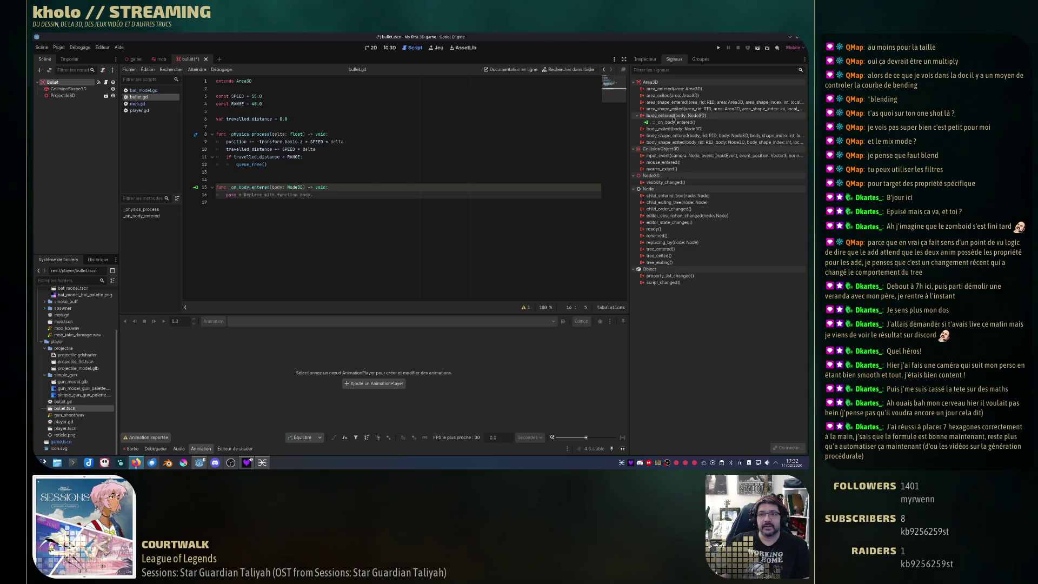
pyautogui.click(331, 196)
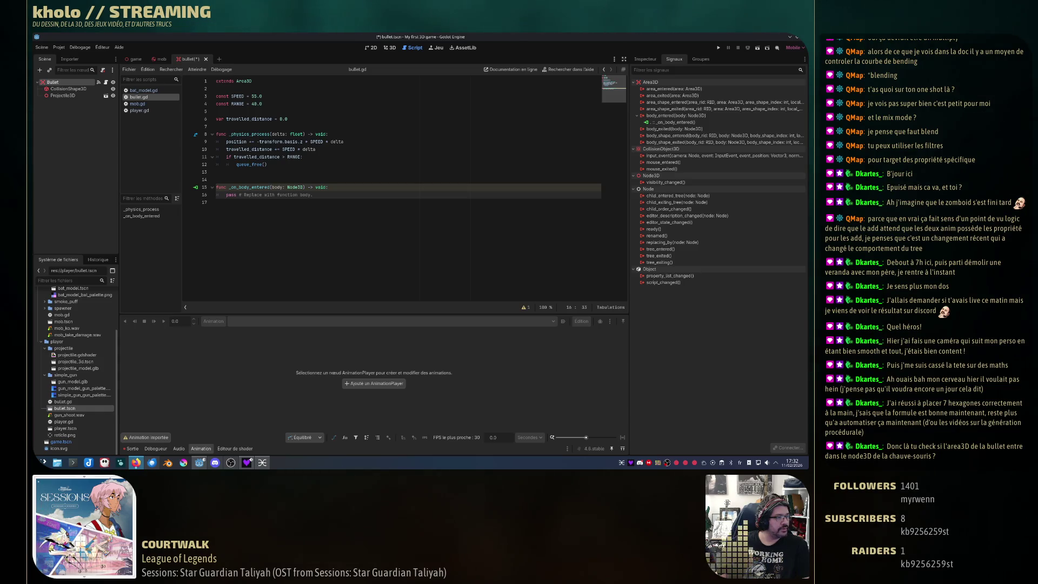
pyautogui.click(319, 194)
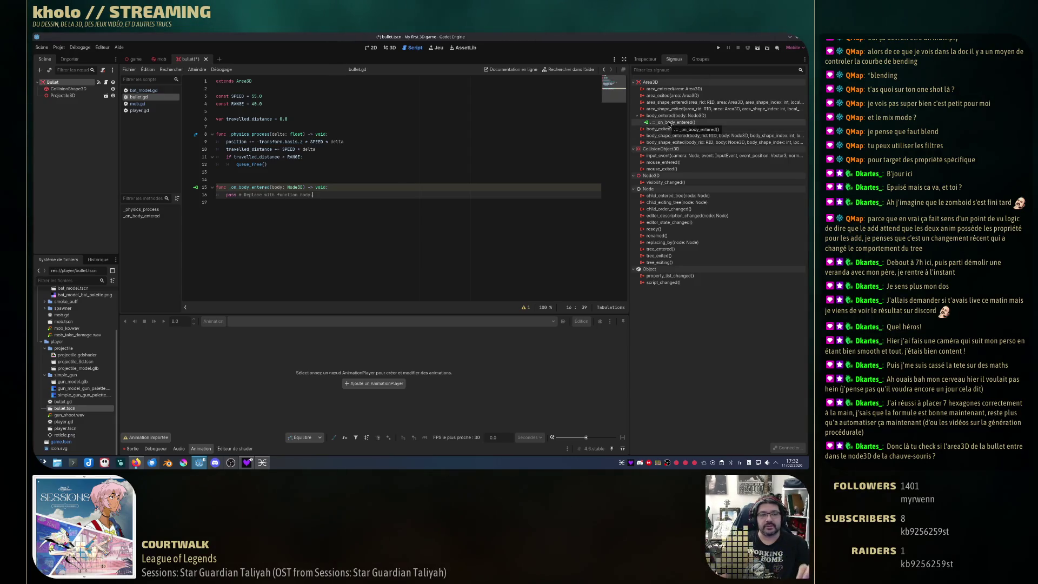
# - Delete the extra blank line after queue_free() and select the body parameter's Node3D type
pyautogui.click(278, 176)
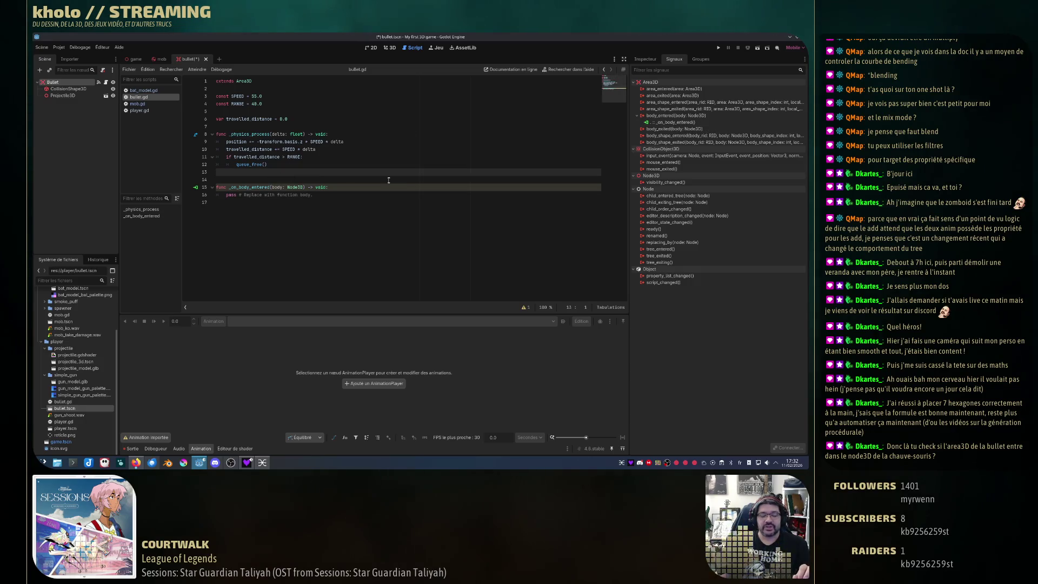
pyautogui.press('BackSpace')
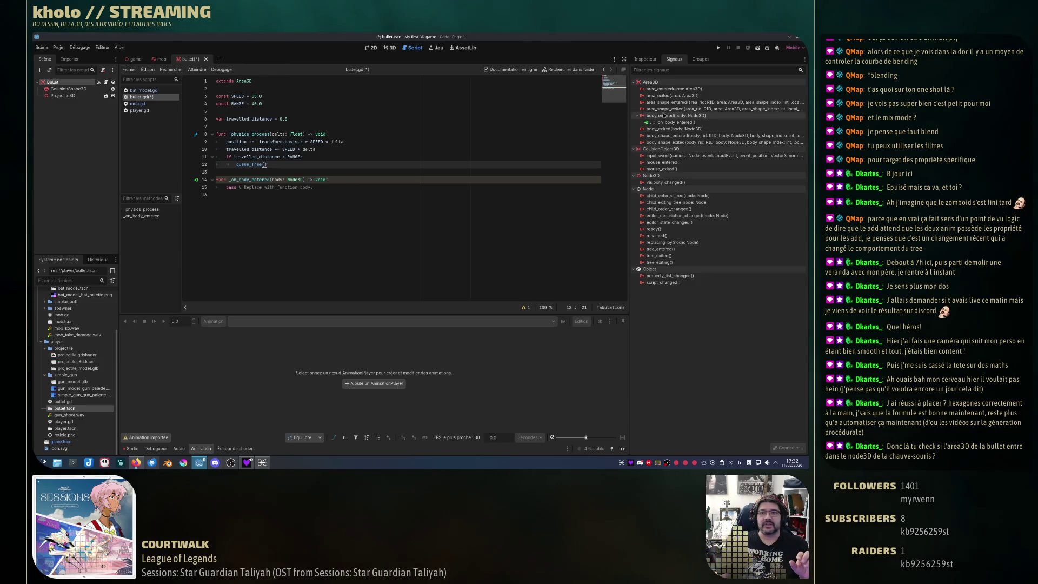
pyautogui.moveTo(655, 82)
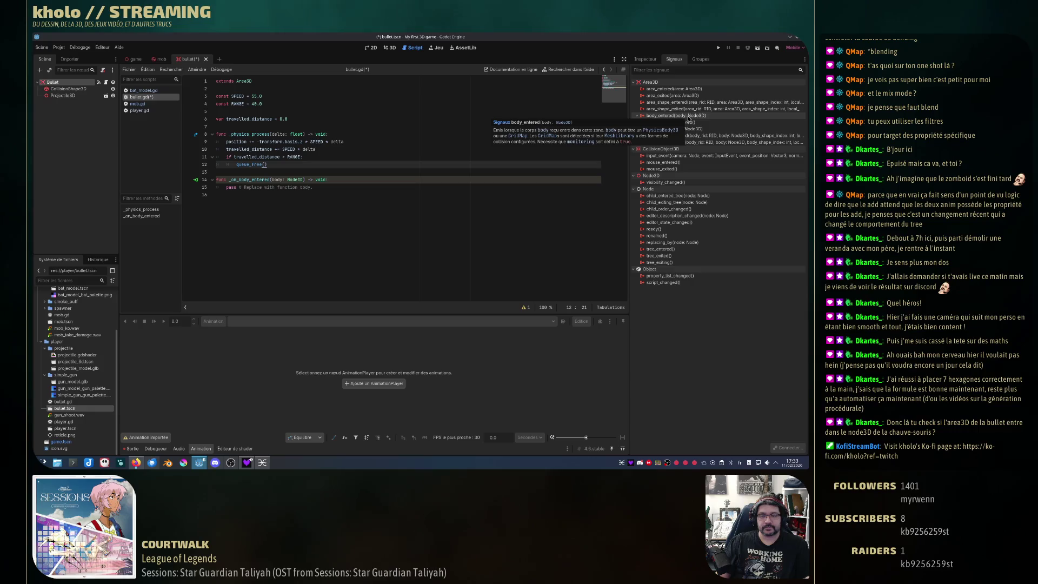
pyautogui.moveTo(697, 120)
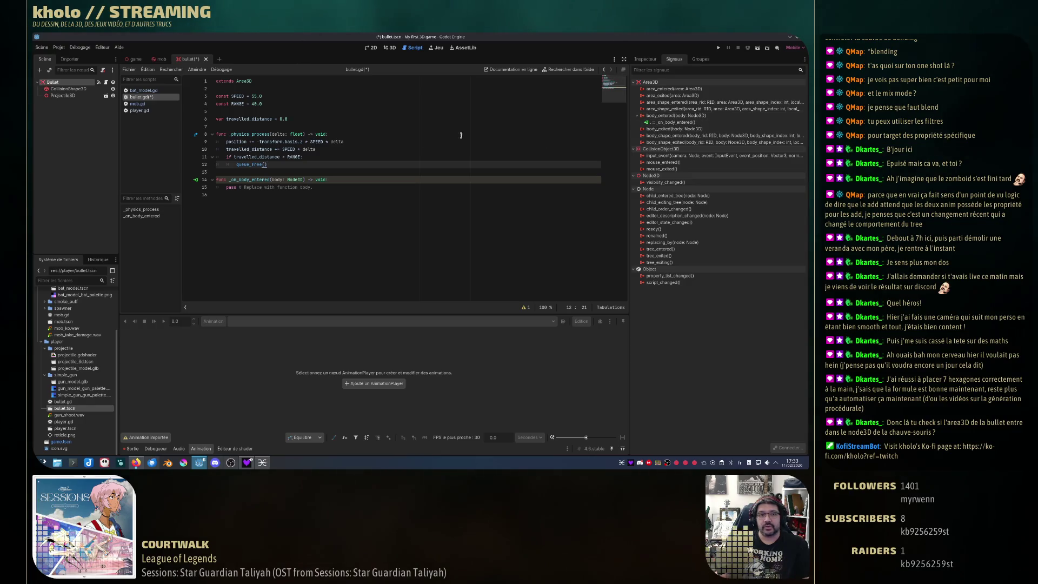
pyautogui.click(254, 180)
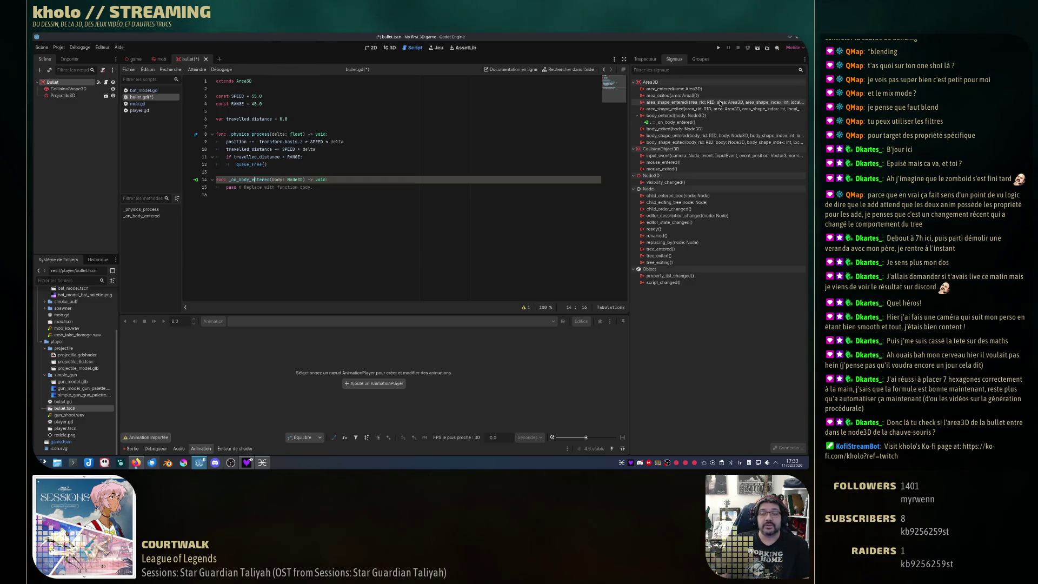
pyautogui.moveTo(719, 104)
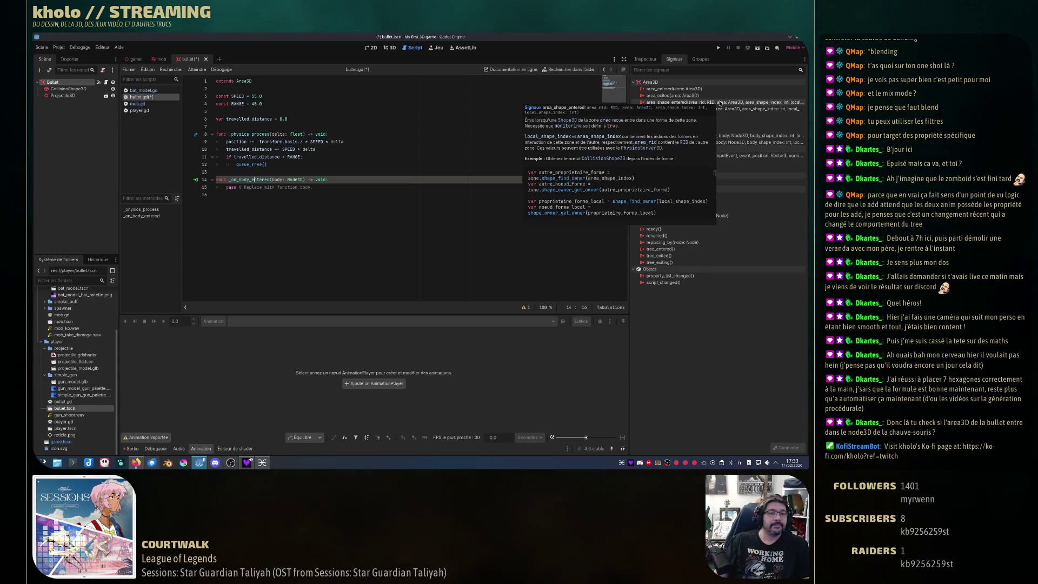
pyautogui.click(359, 196)
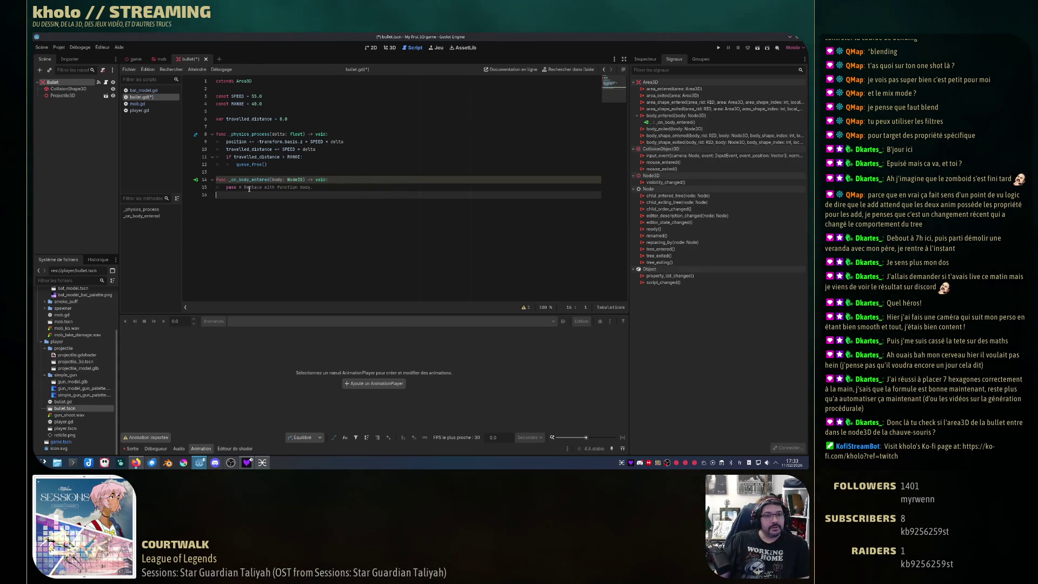
pyautogui.doubleClick(297, 180)
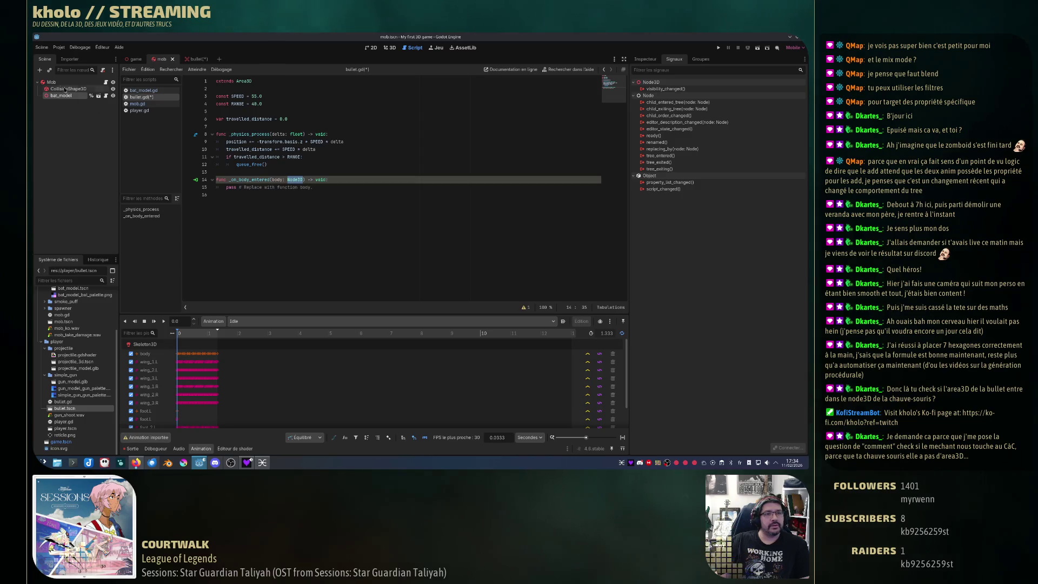
# - Select the Mob root node and show its properties in the Inspector
pyautogui.click(51, 82)
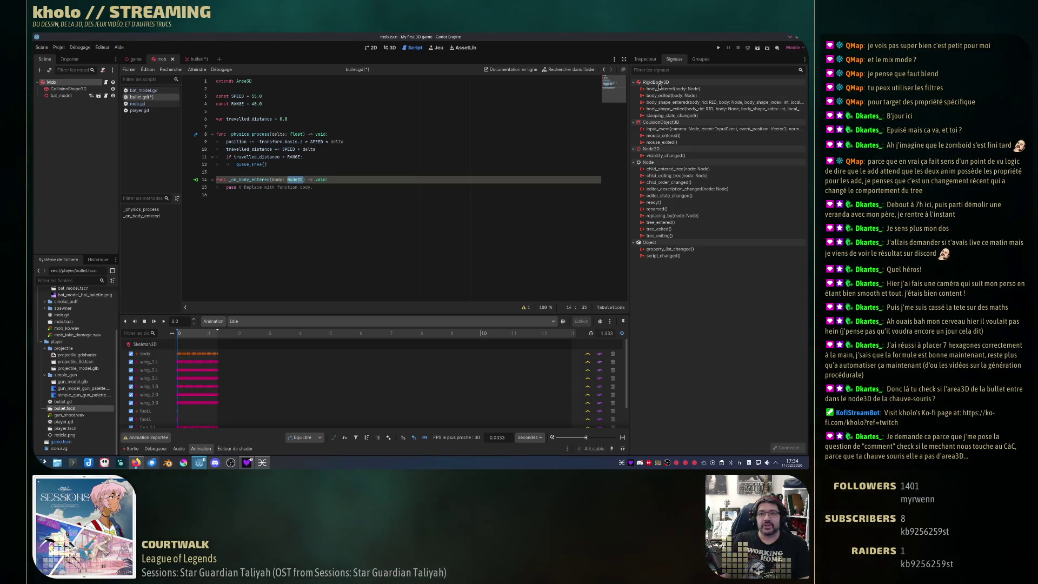
pyautogui.moveTo(665, 85)
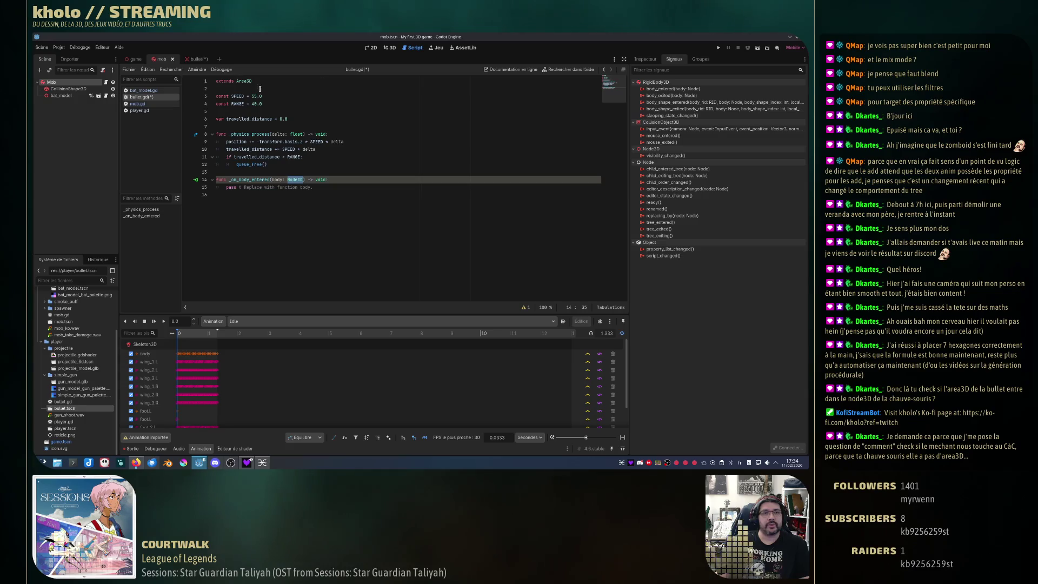
pyautogui.click(195, 59)
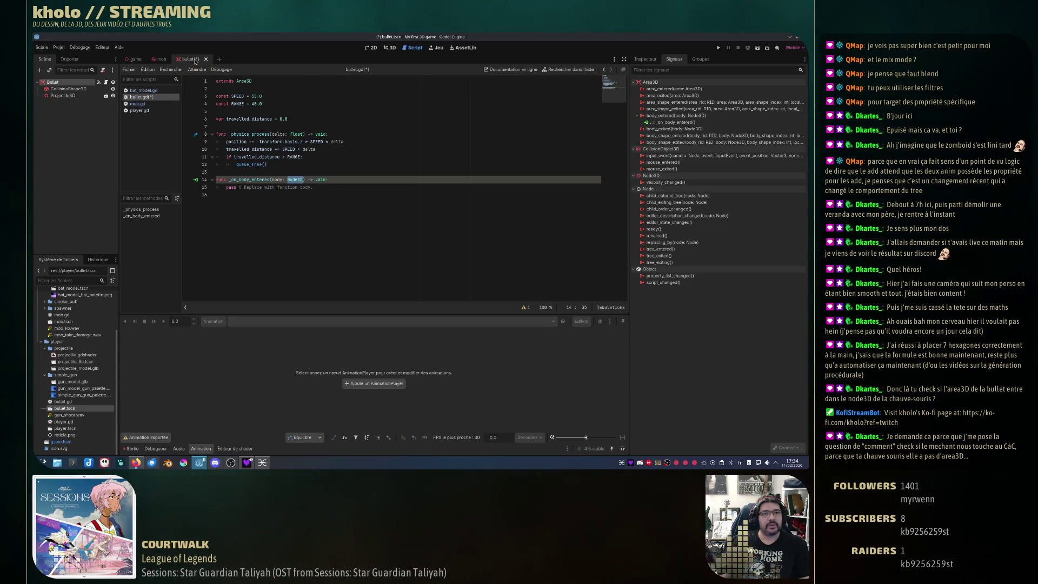
pyautogui.moveTo(295, 179)
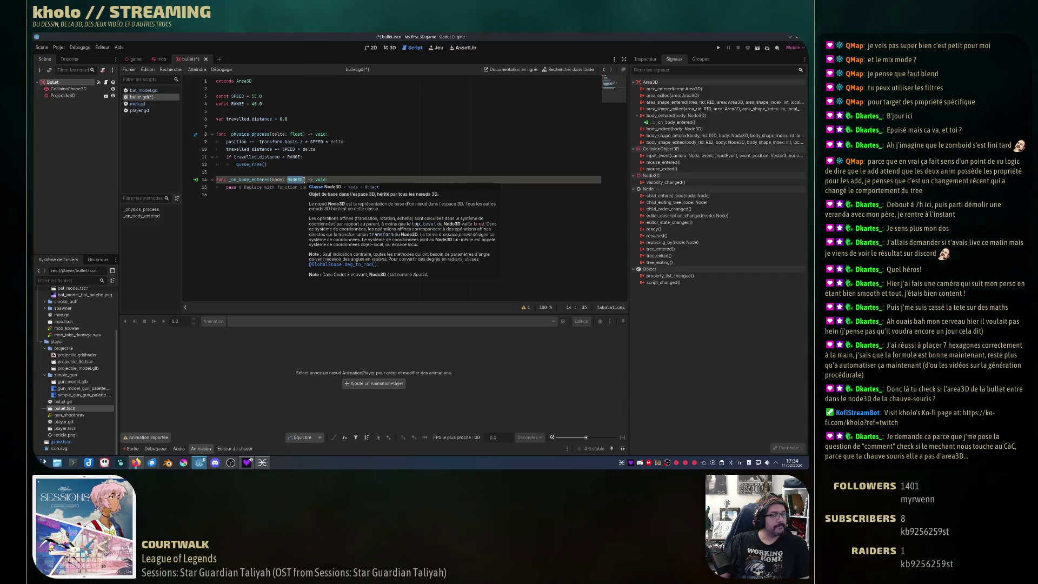
pyautogui.click(161, 59)
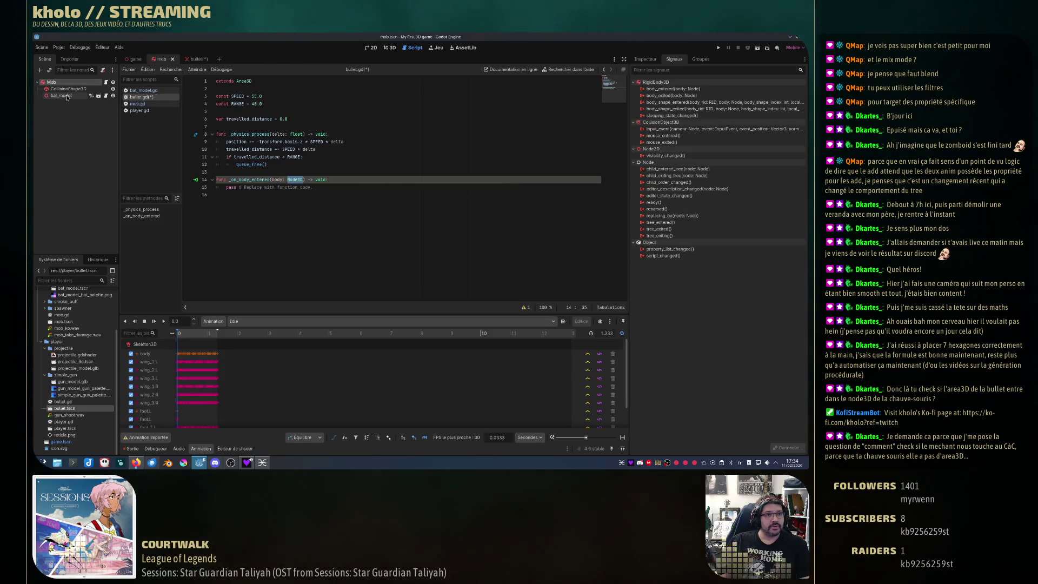
pyautogui.click(645, 59)
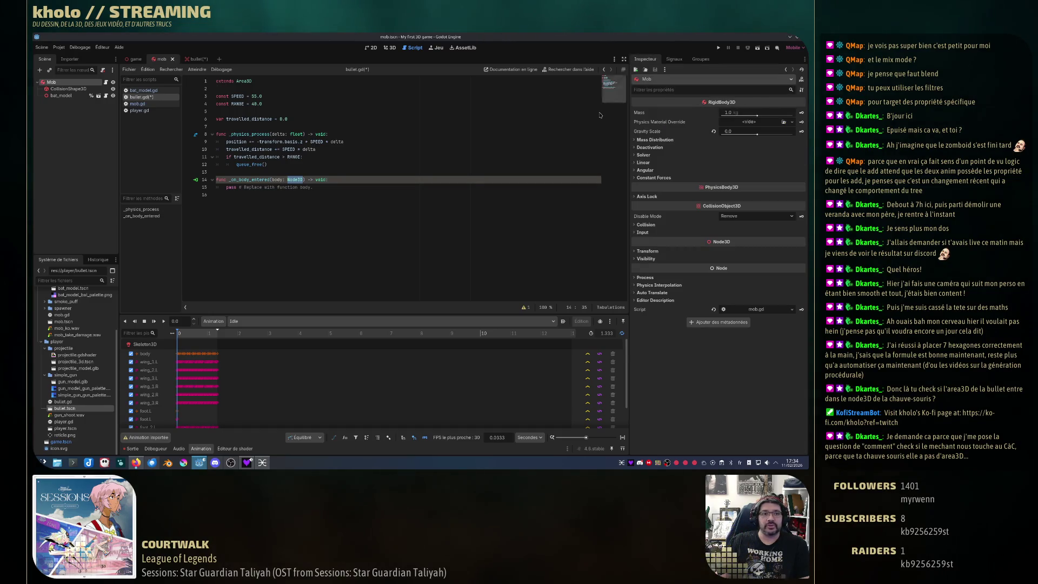
# - Read the RigidBody3D class documentation, then return to bullet.gd's signal list in the bullet scene
pyautogui.click(137, 104)
pyautogui.keyDown('ctrl'); pyautogui.click(254, 82); pyautogui.keyUp('ctrl')
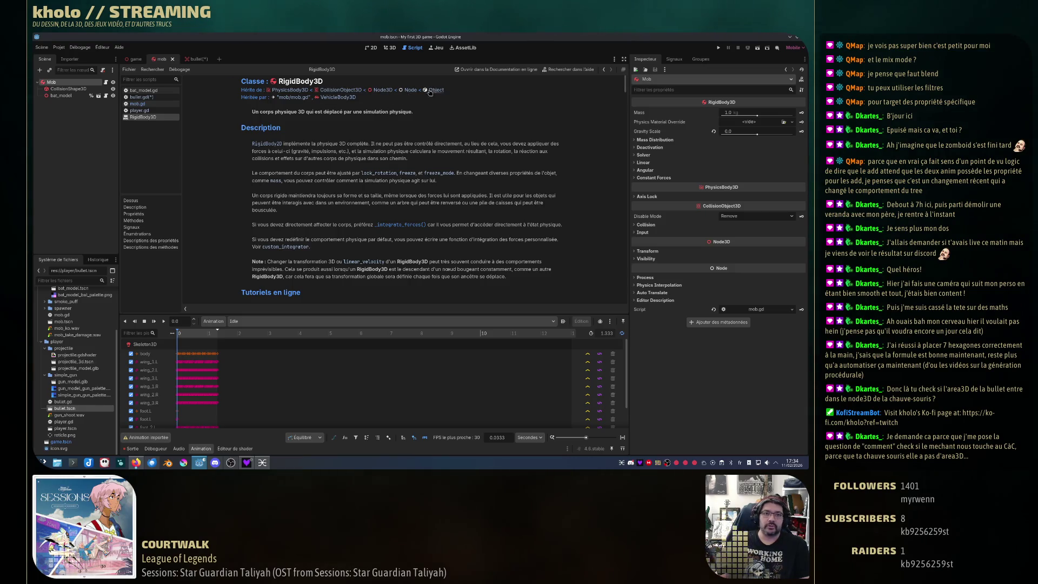
pyautogui.click(142, 97)
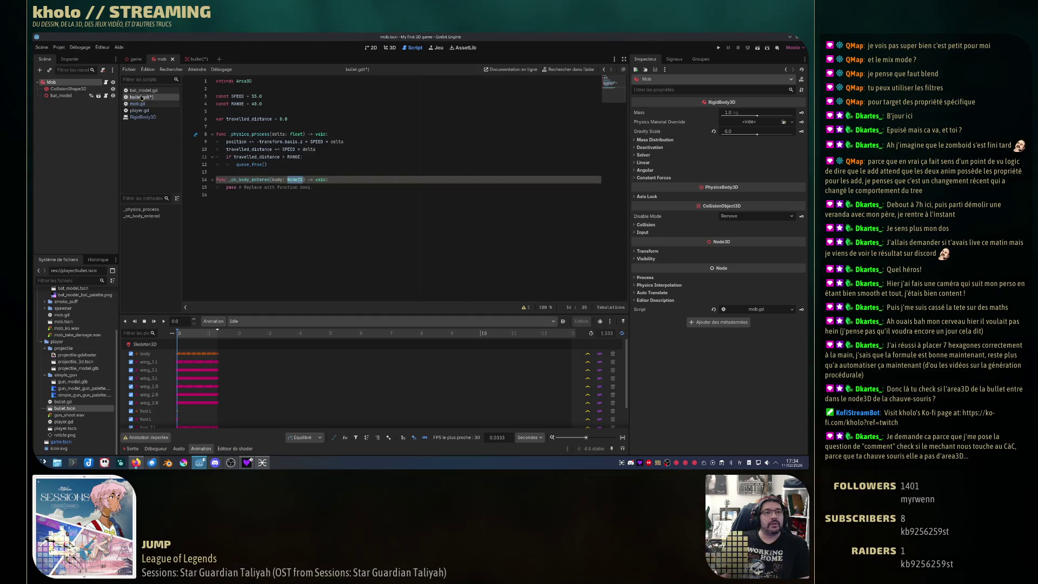
pyautogui.click(674, 60)
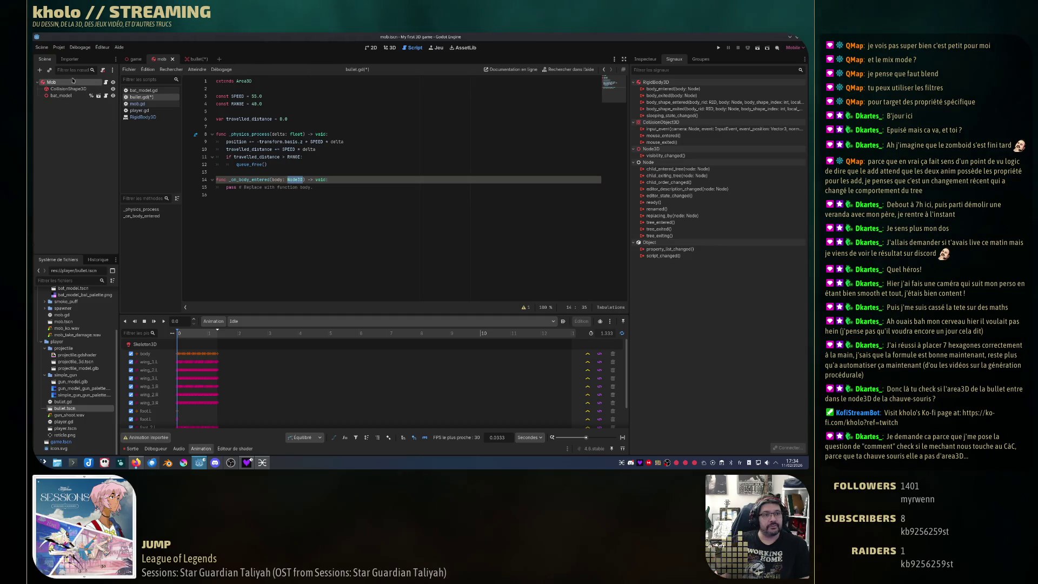
pyautogui.click(191, 59)
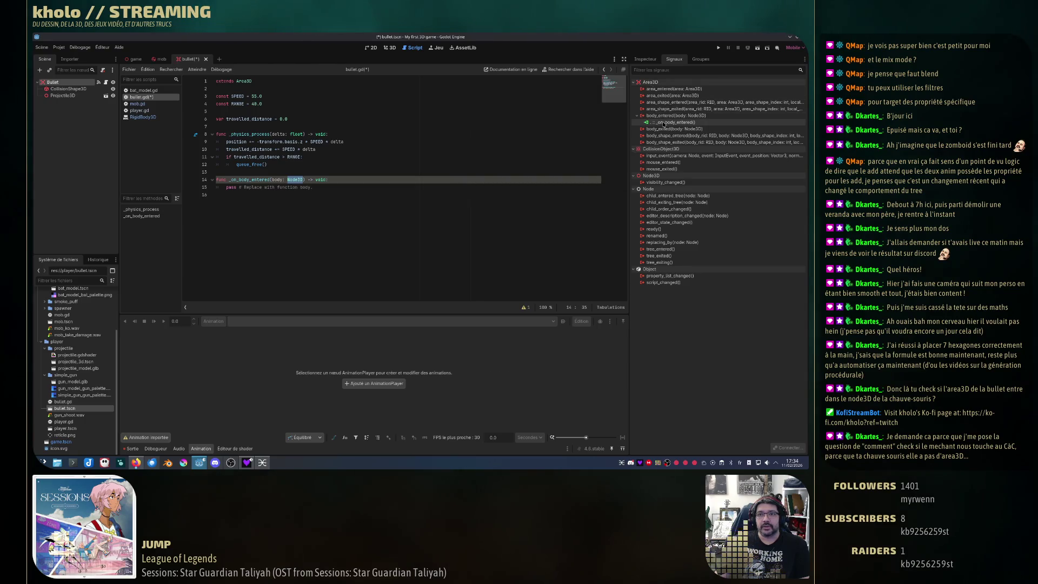
# - Save the bullet.gd script
pyautogui.moveTo(690, 117)
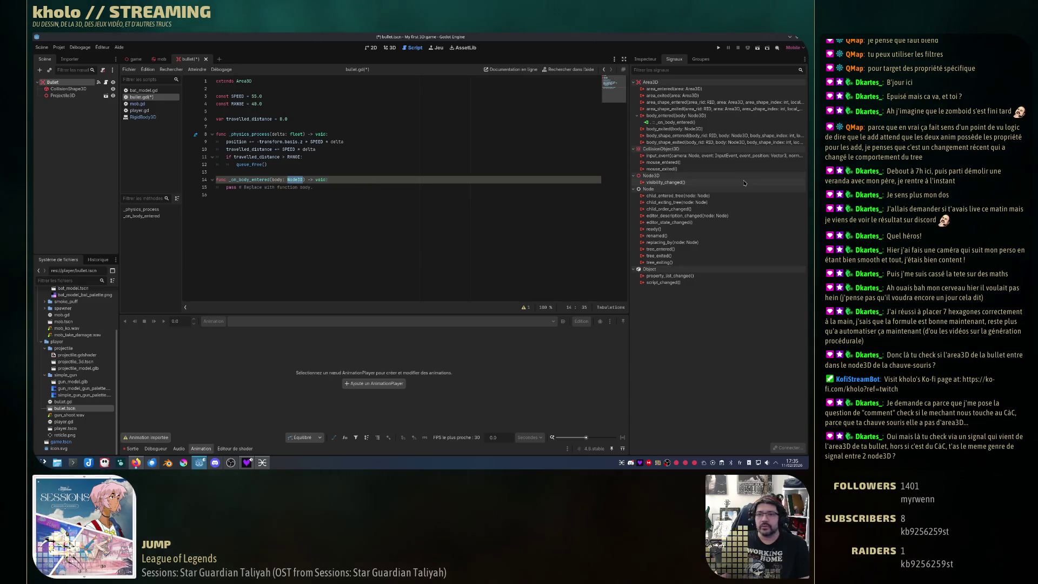
pyautogui.click(379, 172)
pyautogui.hotkey('ctrl', 's')
# - In the mob scene, pick the body_entered signal and view the RigidBody3D class reference
pyautogui.click(162, 58)
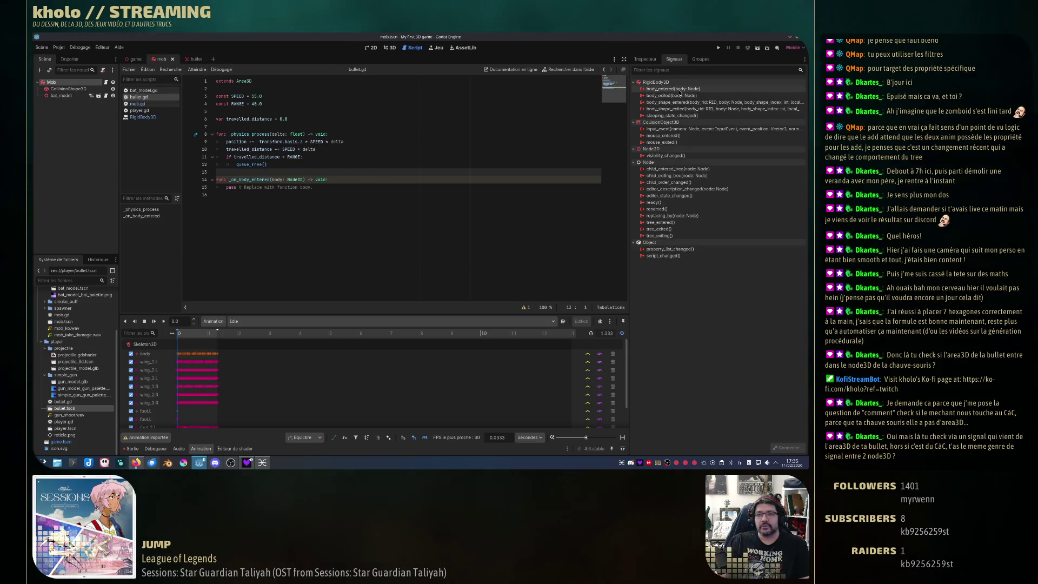
pyautogui.moveTo(679, 90)
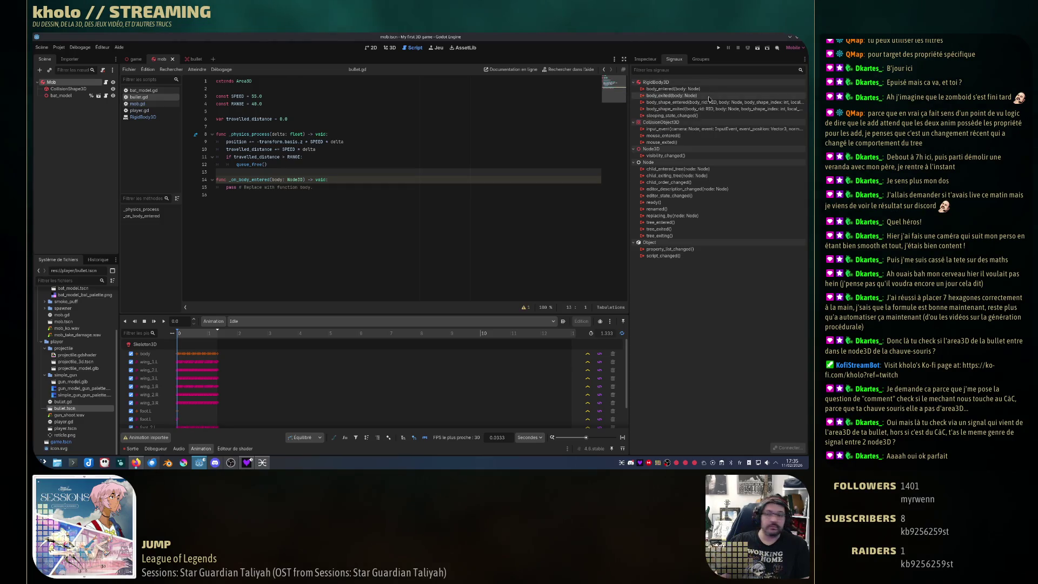
pyautogui.click(672, 90)
pyautogui.click(155, 118)
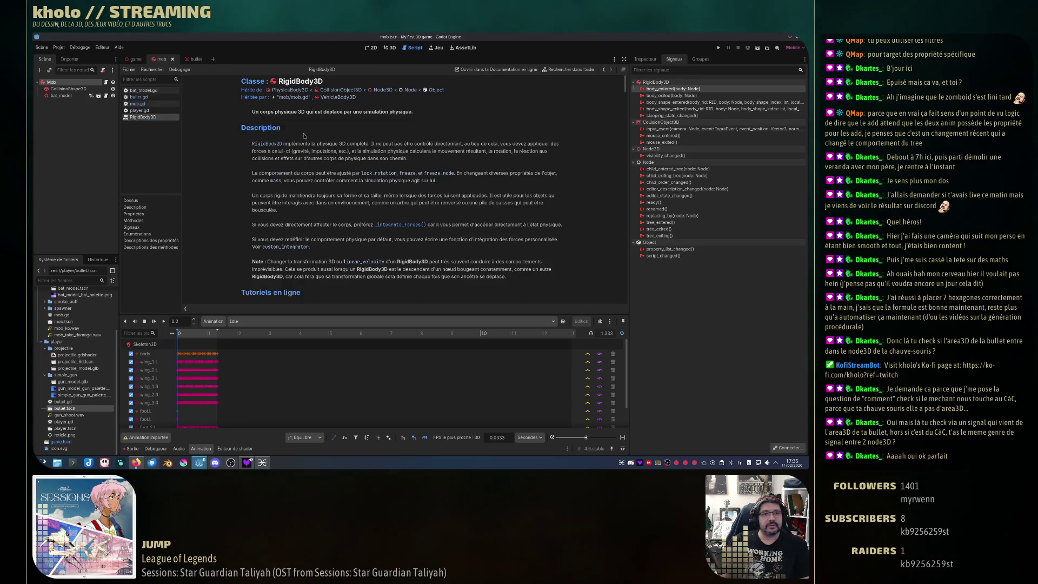
# - Read the body_entered signal entry in the RigidBody3D docs, then close that help page
pyautogui.scroll(-15, 425, 154)
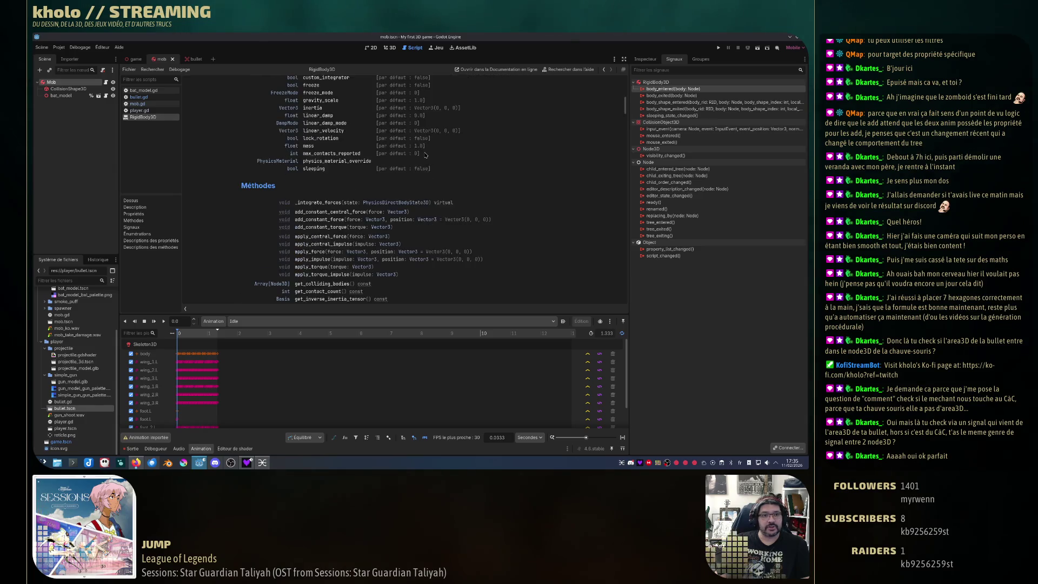
pyautogui.scroll(5, 425, 155)
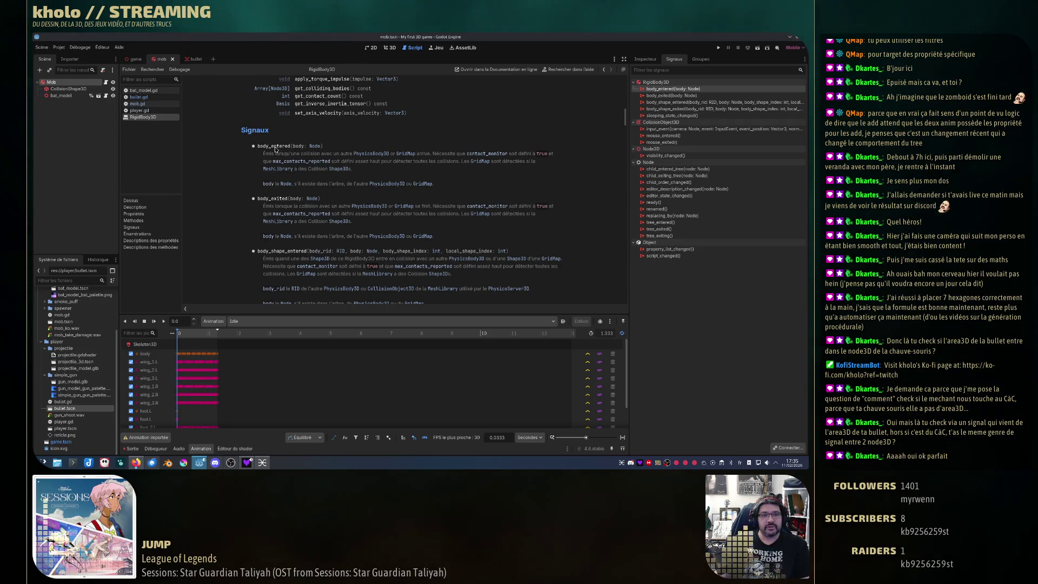
pyautogui.doubleClick(276, 147)
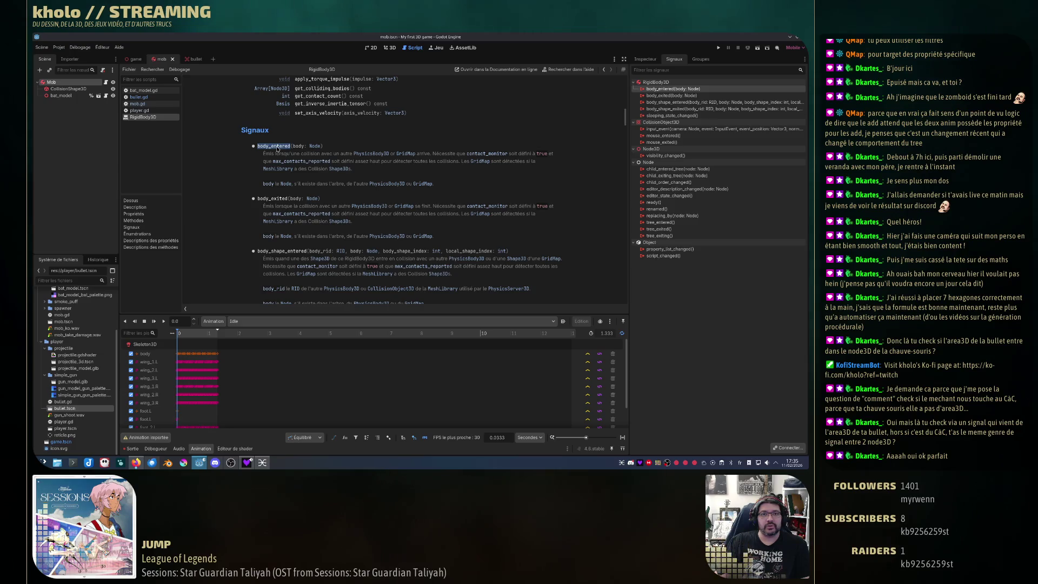
pyautogui.click(273, 150)
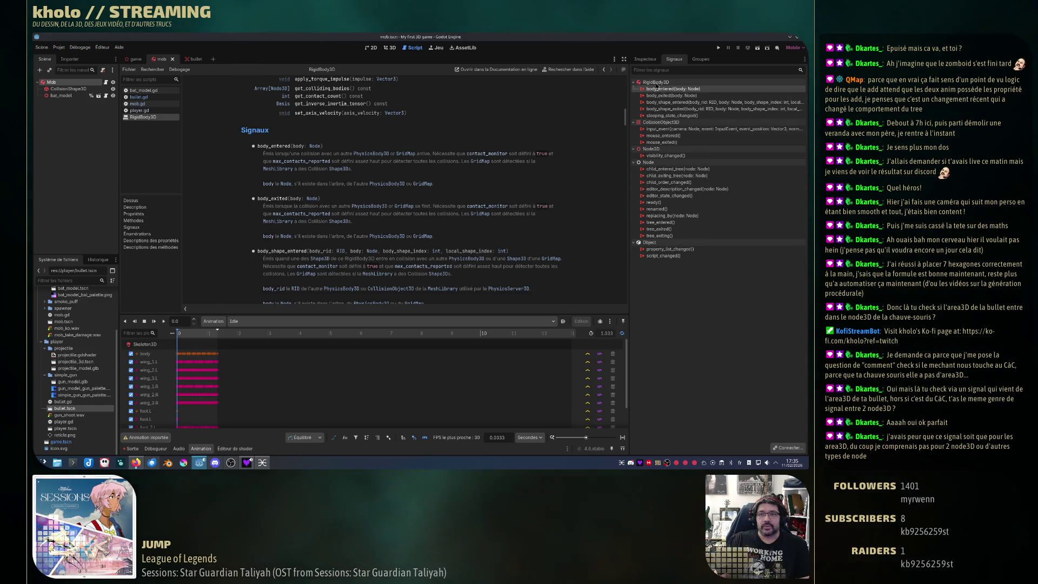
pyautogui.middleClick(152, 116)
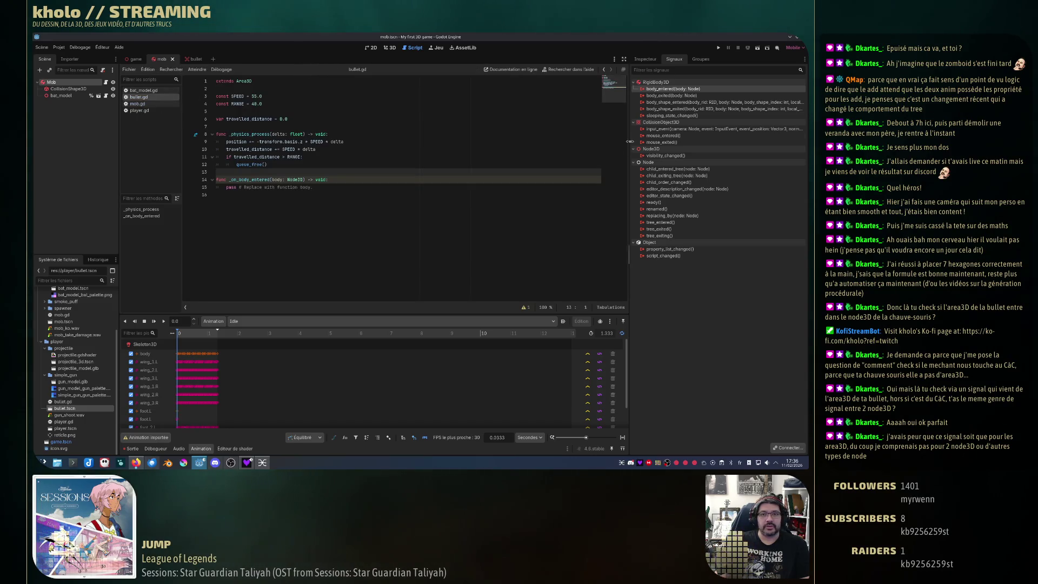
# - Add an empty line after the _on_body_entered header on line 14 of bullet.gd
pyautogui.click(670, 90)
pyautogui.click(298, 189)
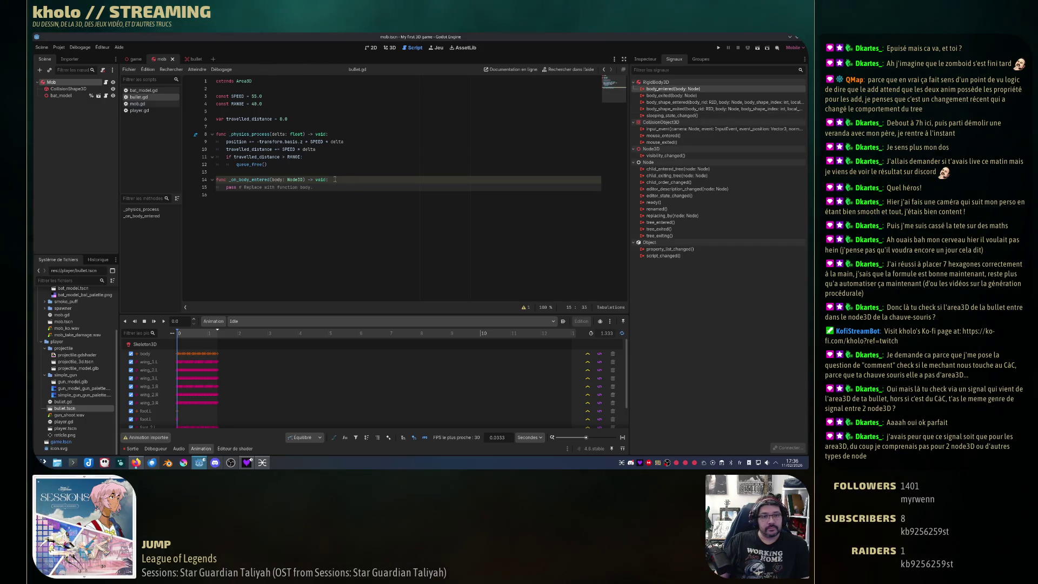
pyautogui.click(334, 179)
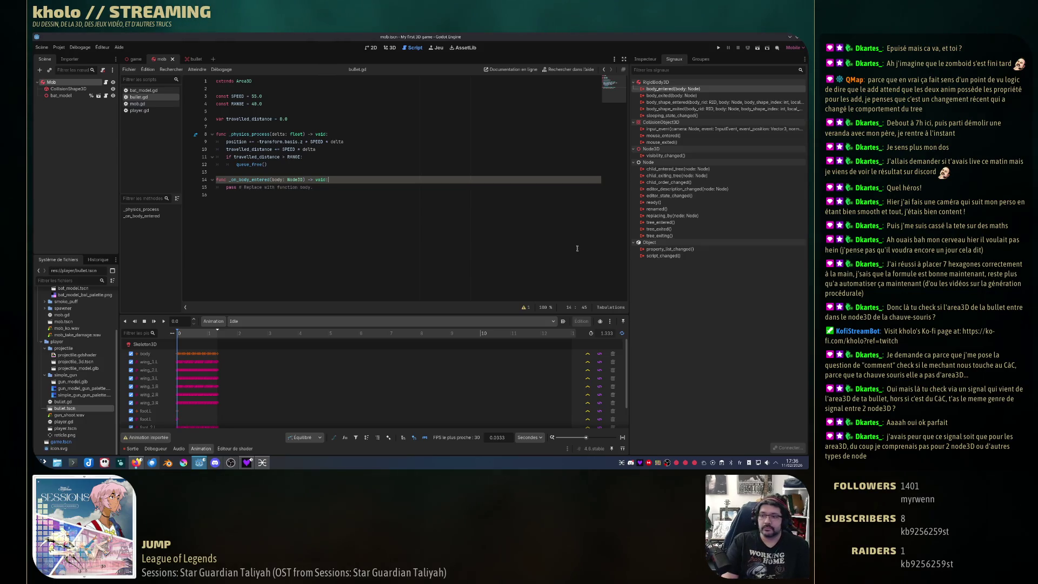
pyautogui.press('Return')
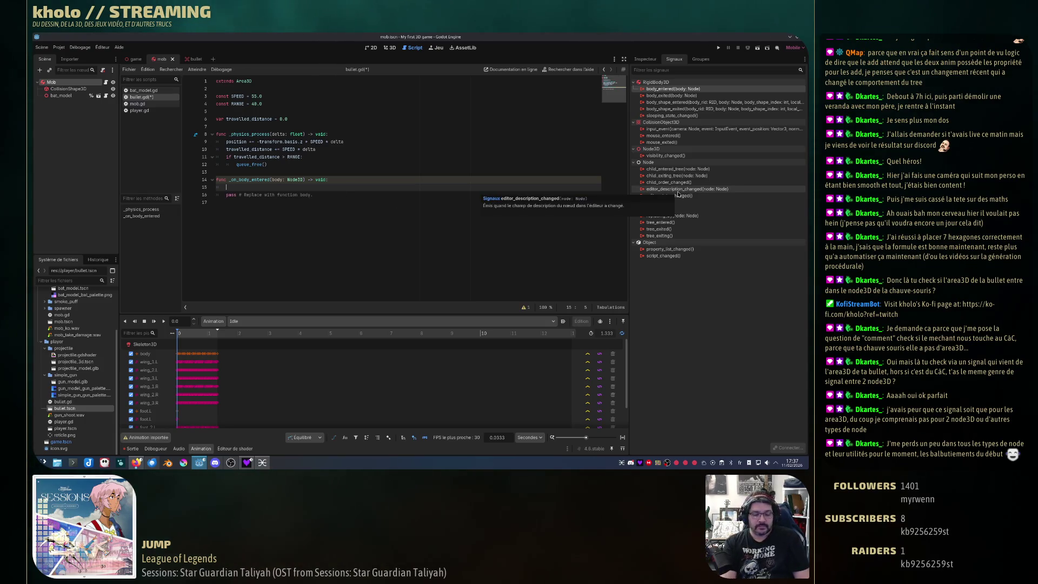
# - Insert queue_free() via autocomplete, then select the existing queue_free() on line 12 to compare
pyautogui.write('conqueue')
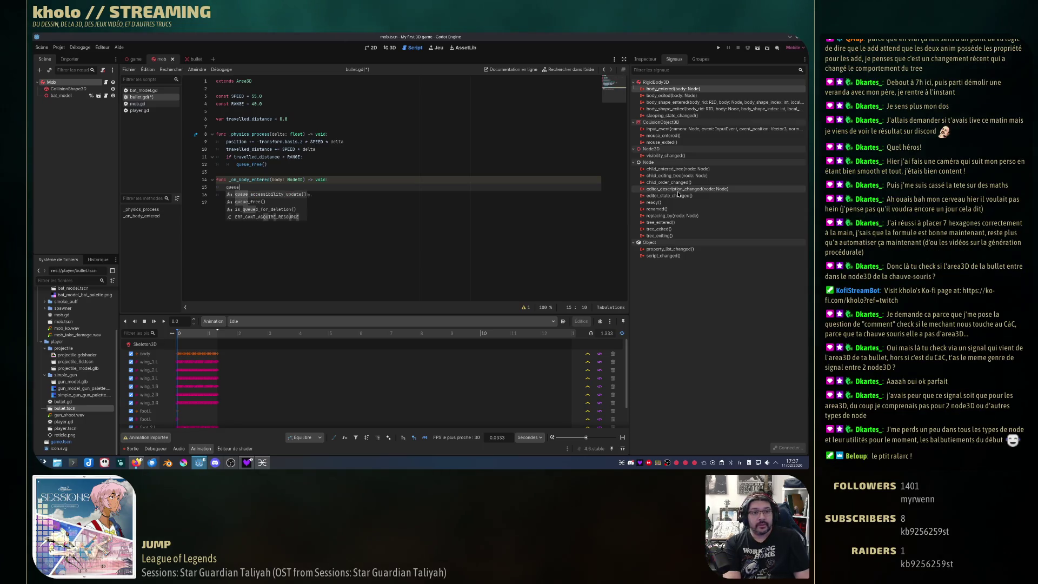
pyautogui.write('_free')
pyautogui.press('Return')
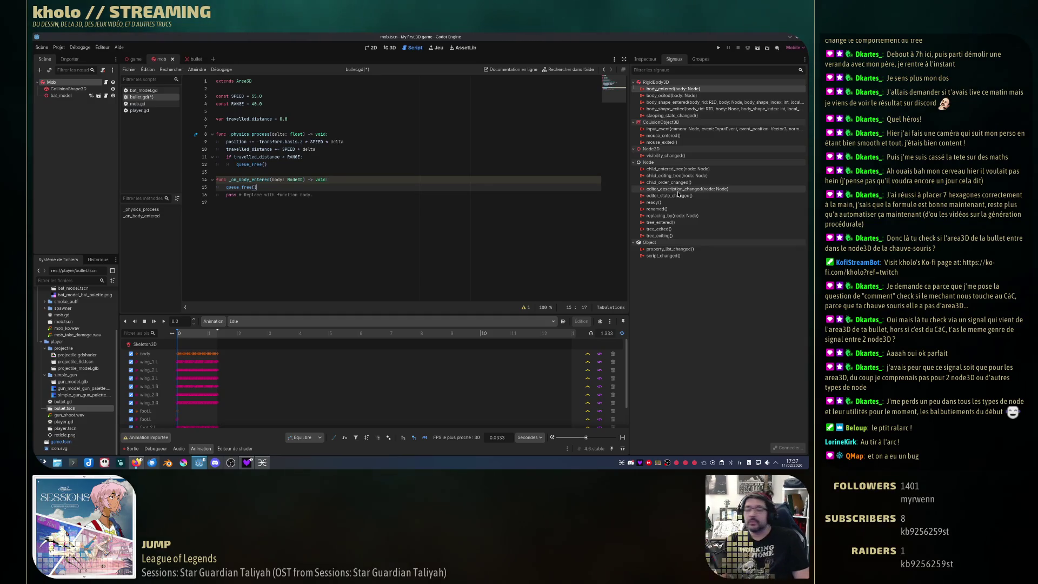
pyautogui.click(235, 159)
pyautogui.press('Down')
pyautogui.press('End')
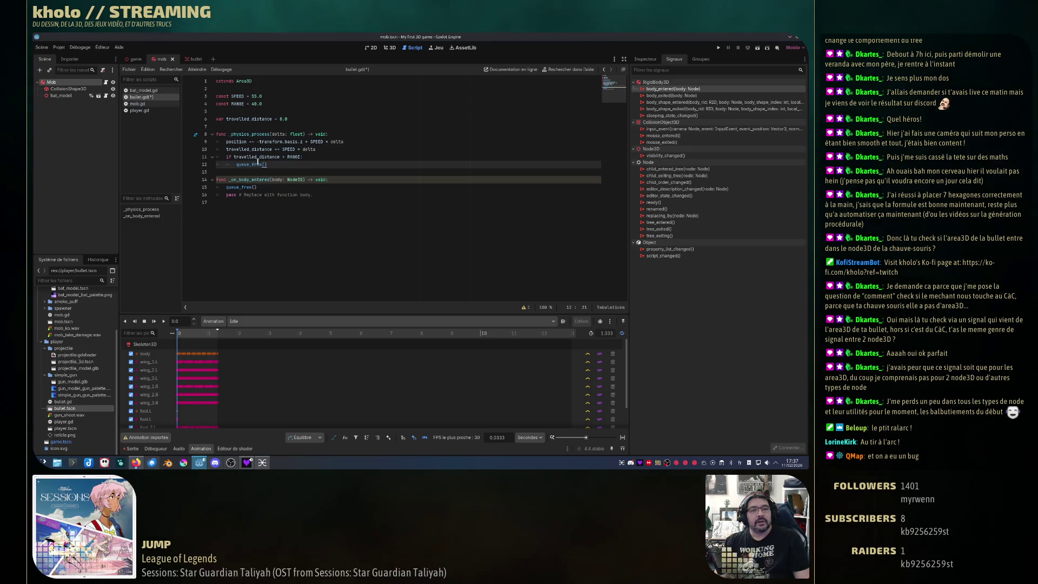
pyautogui.moveTo(270, 167); pyautogui.dragTo(236, 163)
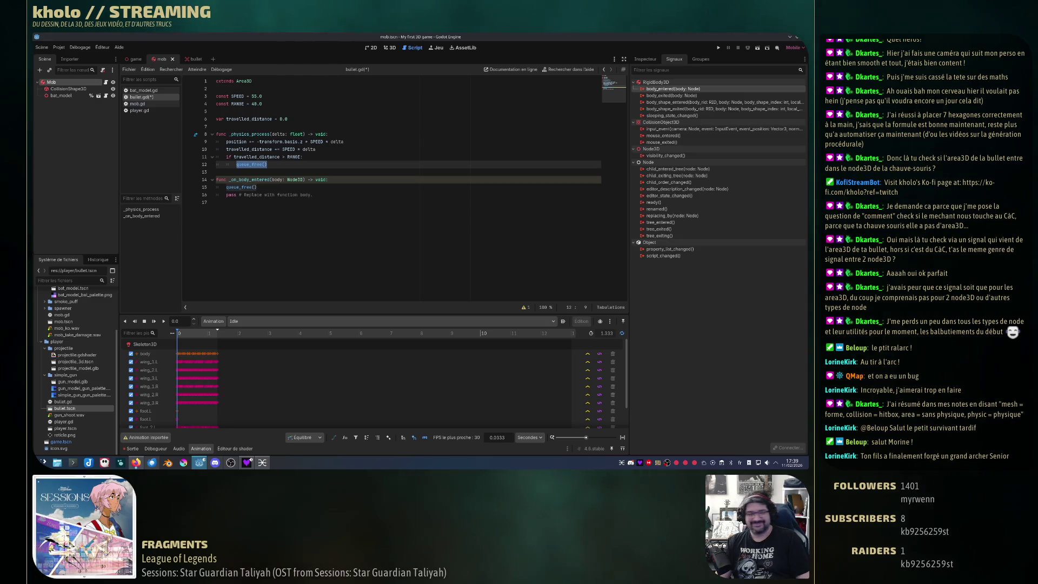
pyautogui.doubleClick(263, 170)
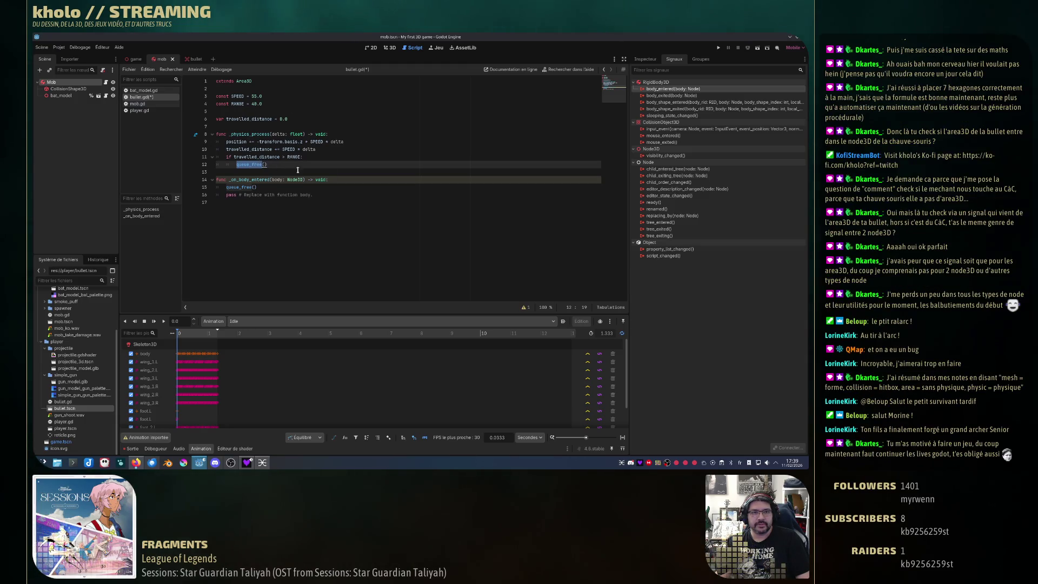
# - Select the newly added queue_free() call on line 15
pyautogui.doubleClick(246, 186)
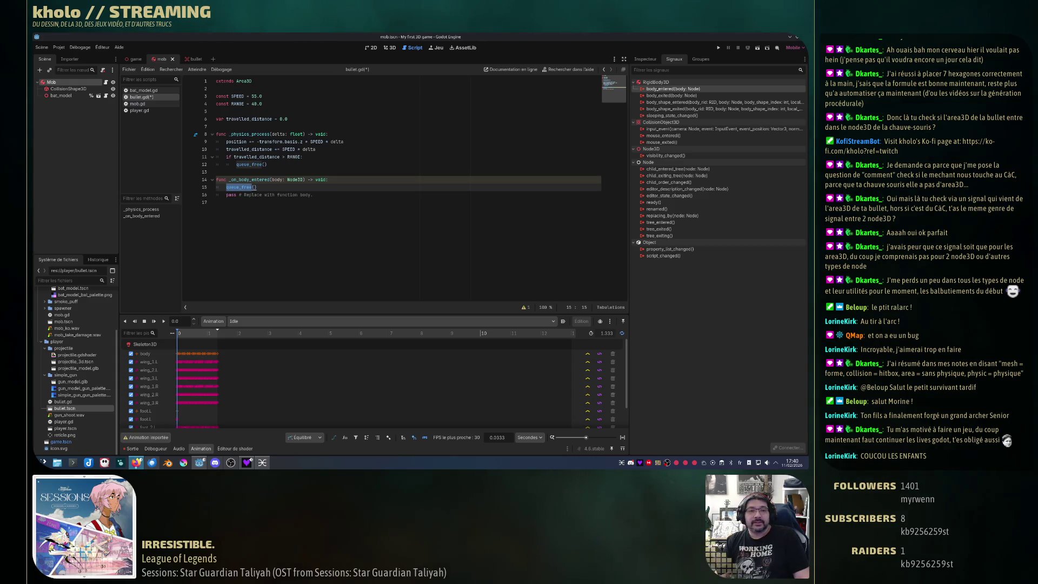
# - Add a line below queue_free() beginning if body.has_method("take_damage"):
pyautogui.press('Up')
pyautogui.press('End')
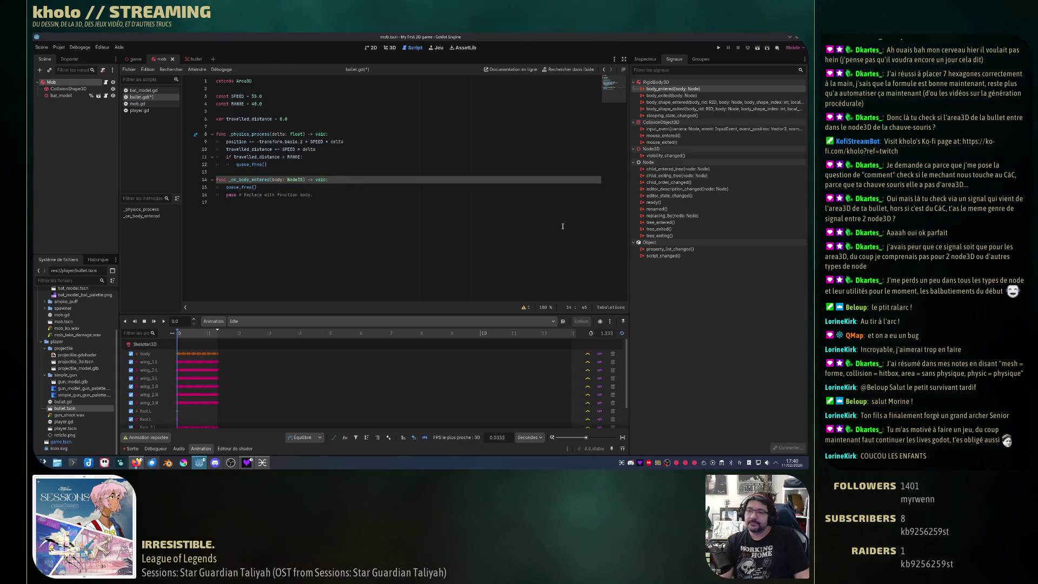
pyautogui.press('Down')
pyautogui.press('Return')
pyautogui.write('if')
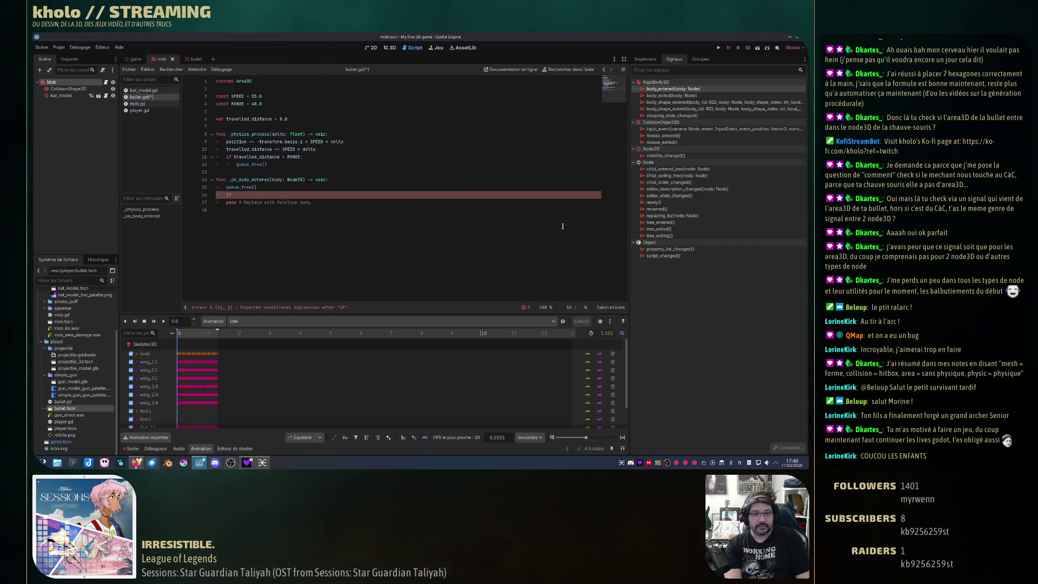
pyautogui.write(' body')
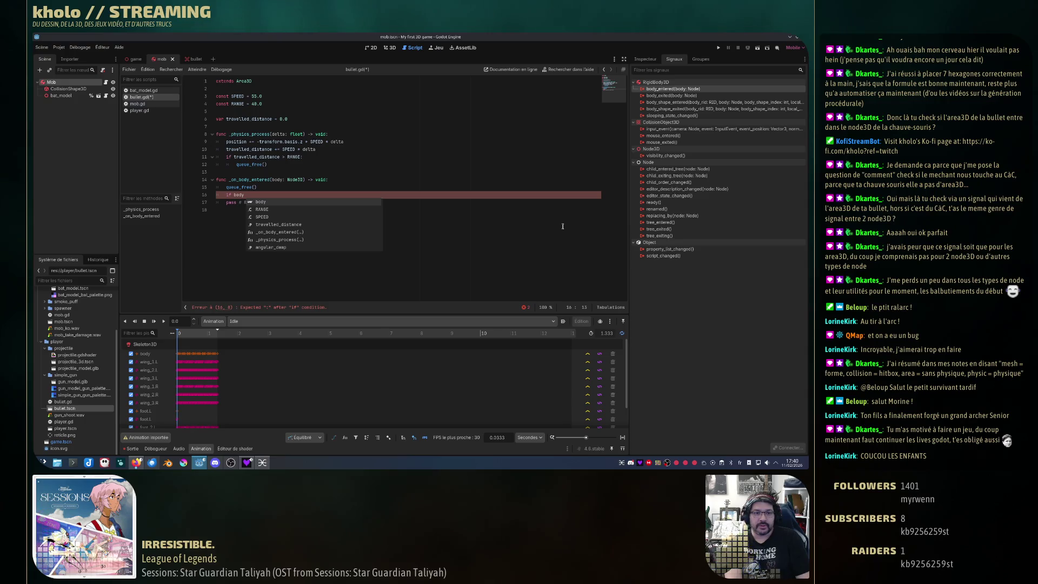
pyautogui.press('BackSpace')
pyautogui.write('.has')
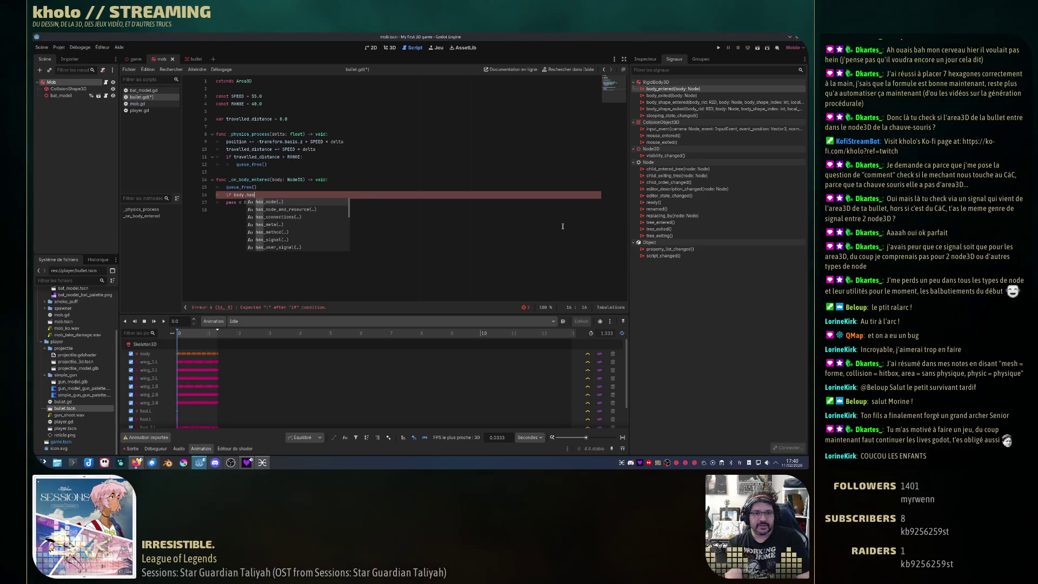
pyautogui.write('_method')
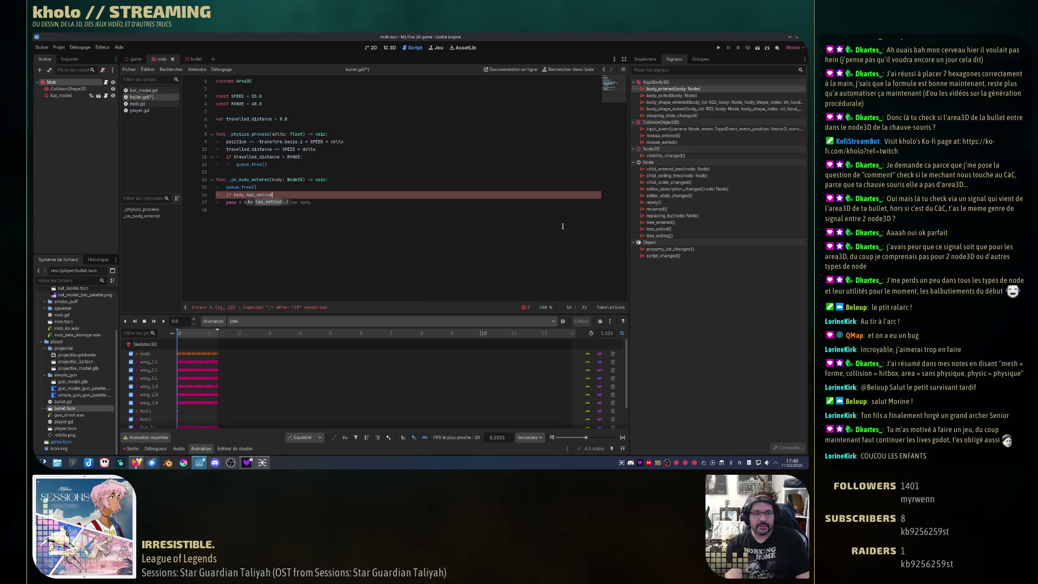
pyautogui.press('Return')
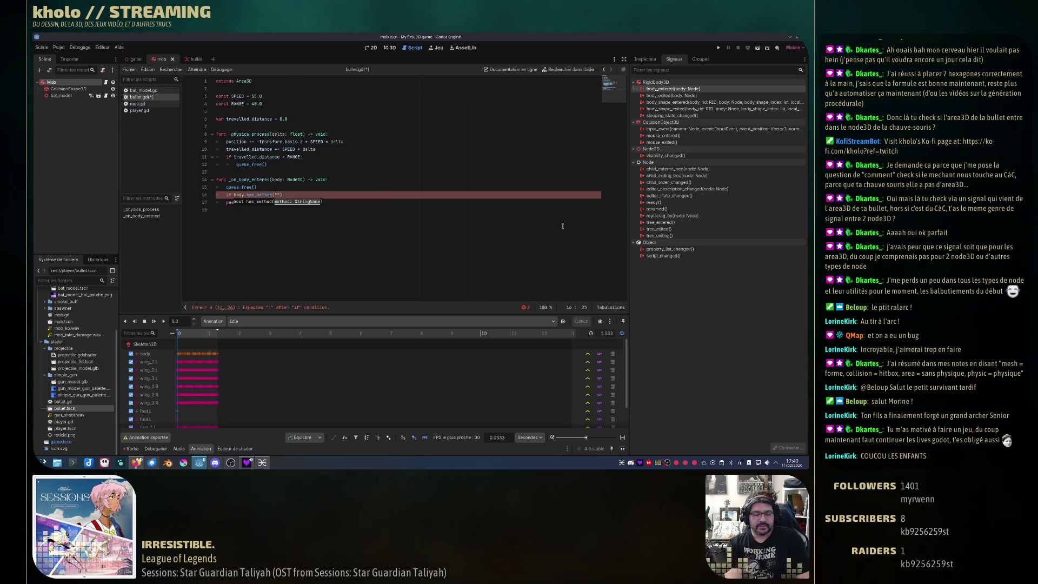
pyautogui.write('take_dama')
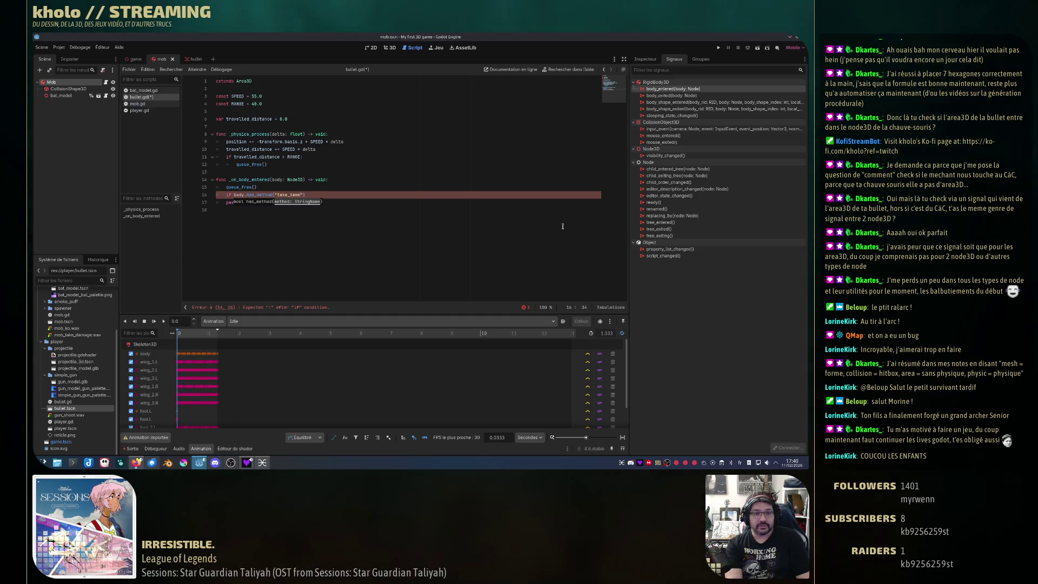
pyautogui.write('ge"')
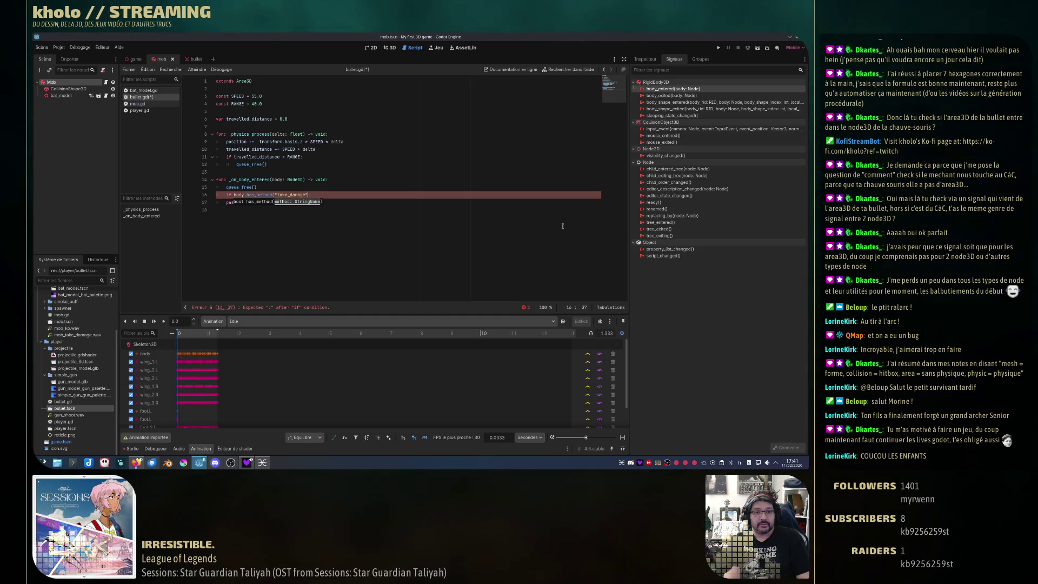
pyautogui.write(')')
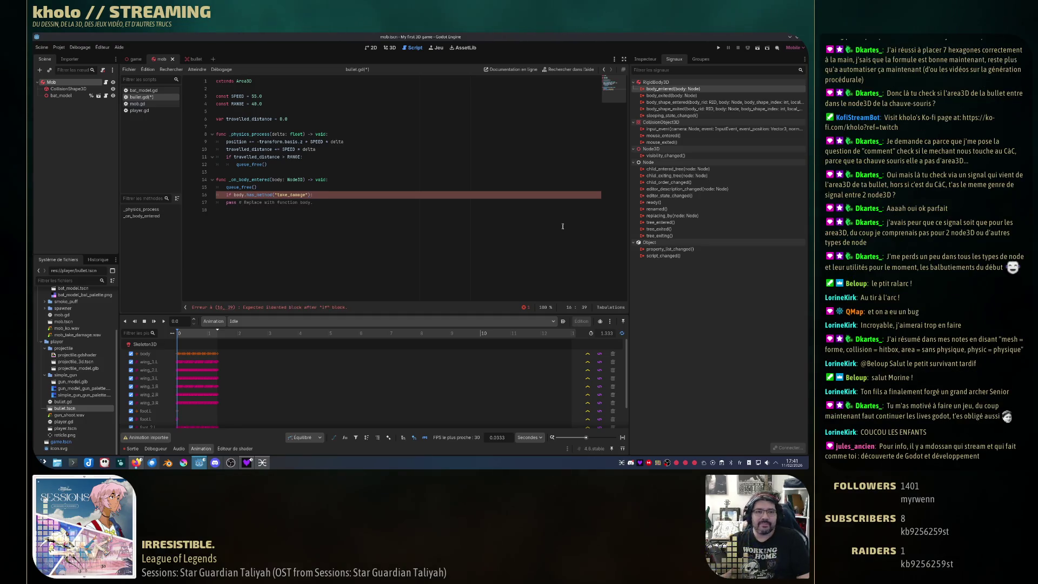
pyautogui.write(':')
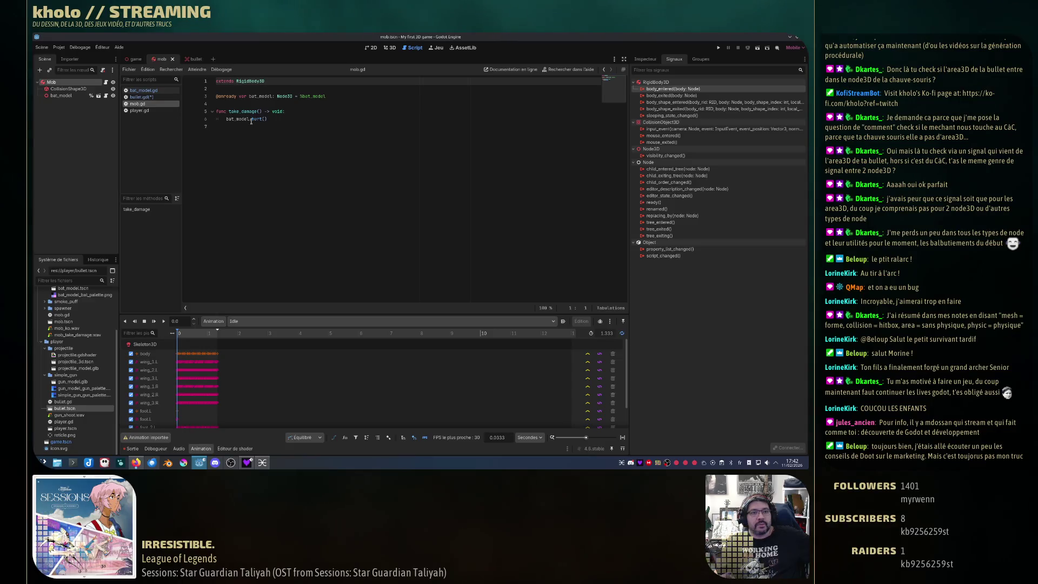
pyautogui.click(138, 103)
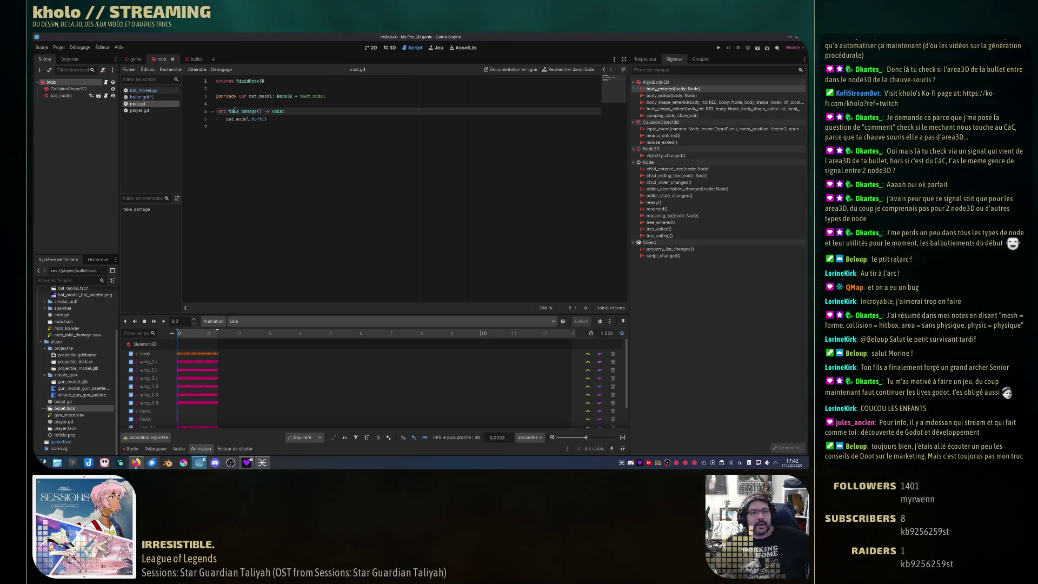
pyautogui.click(358, 287)
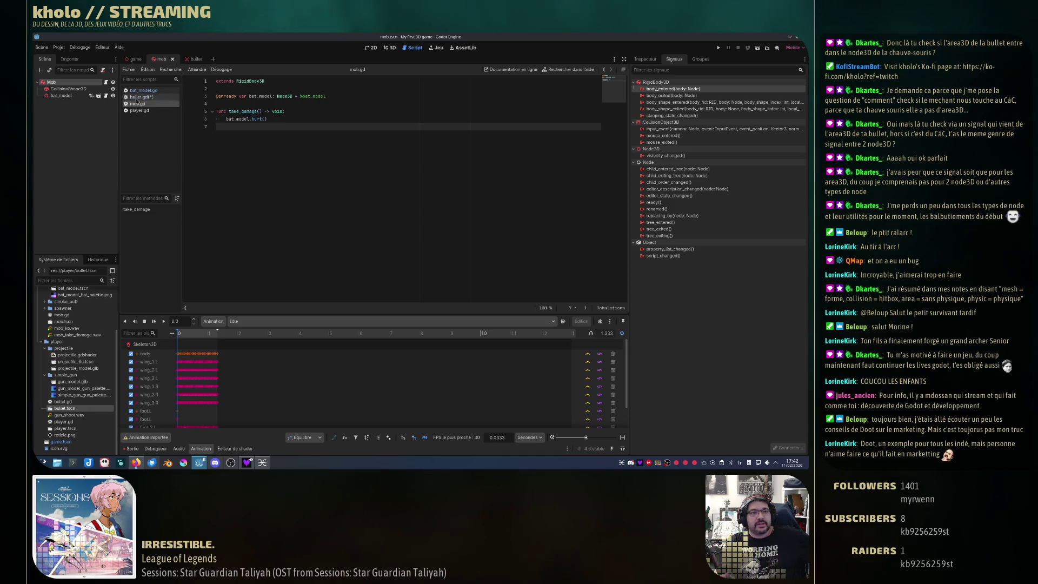
pyautogui.click(132, 59)
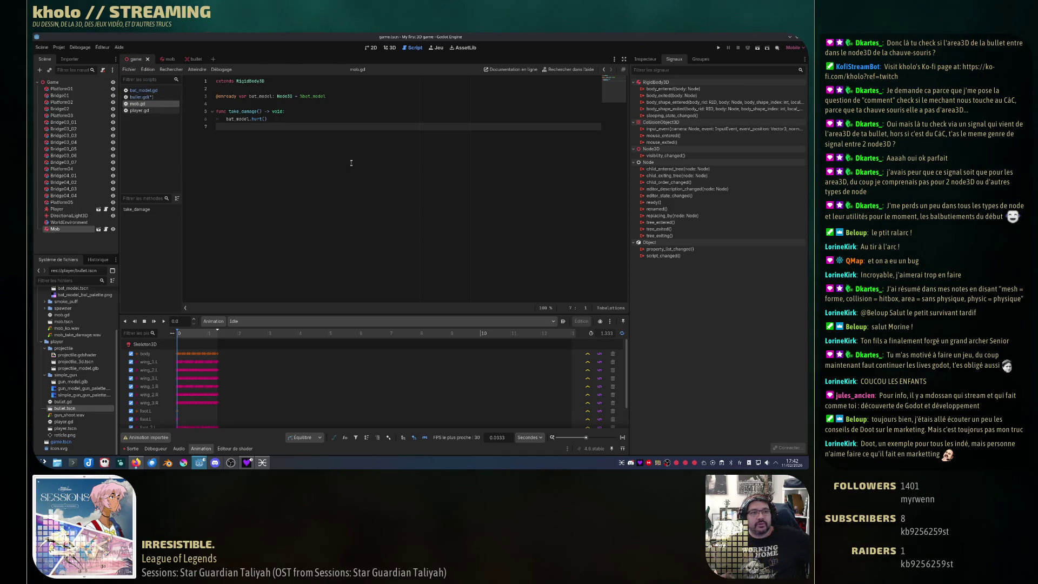
pyautogui.click(84, 176)
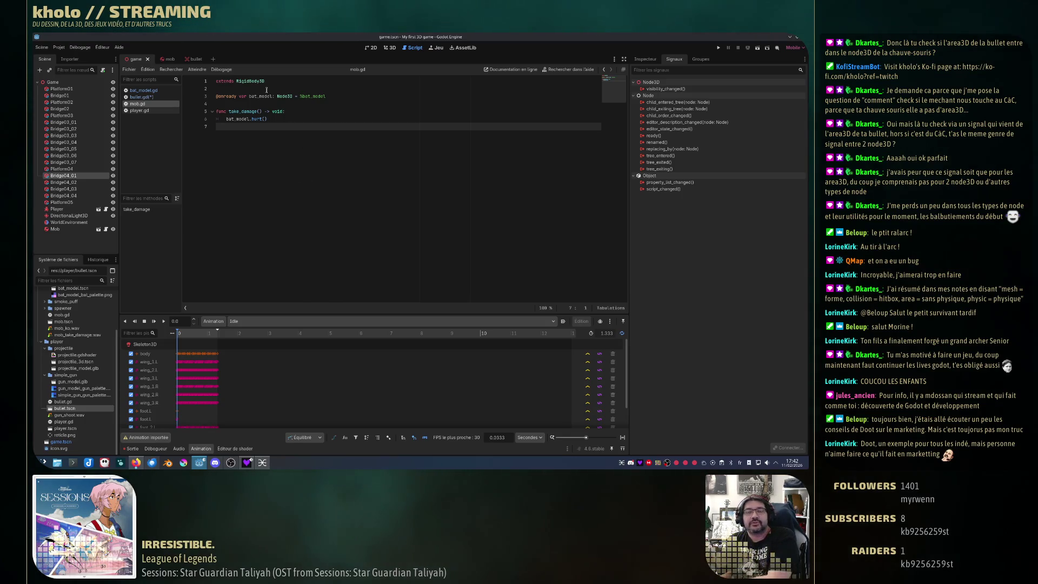
pyautogui.click(162, 59)
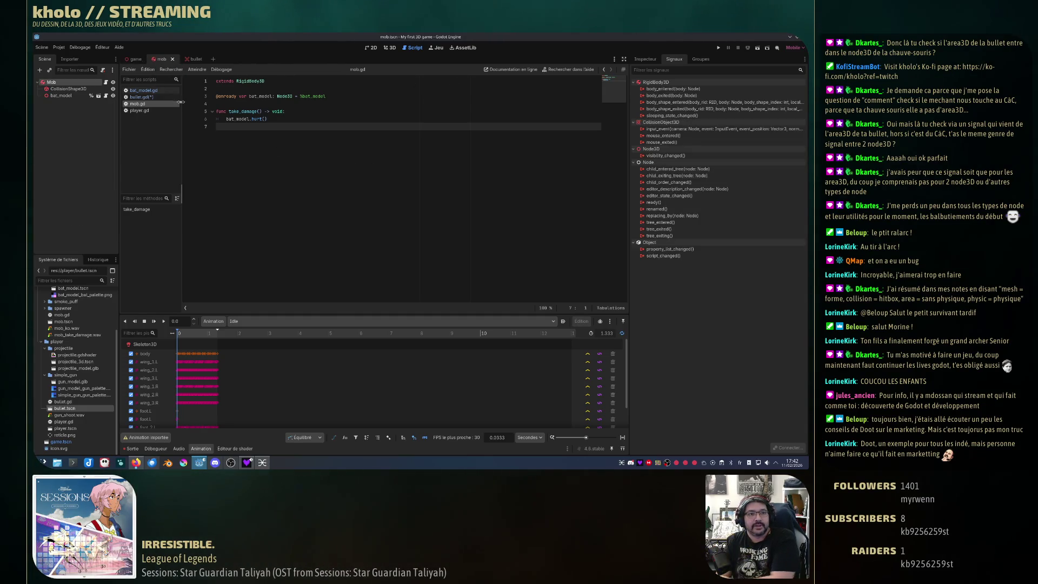
pyautogui.click(141, 97)
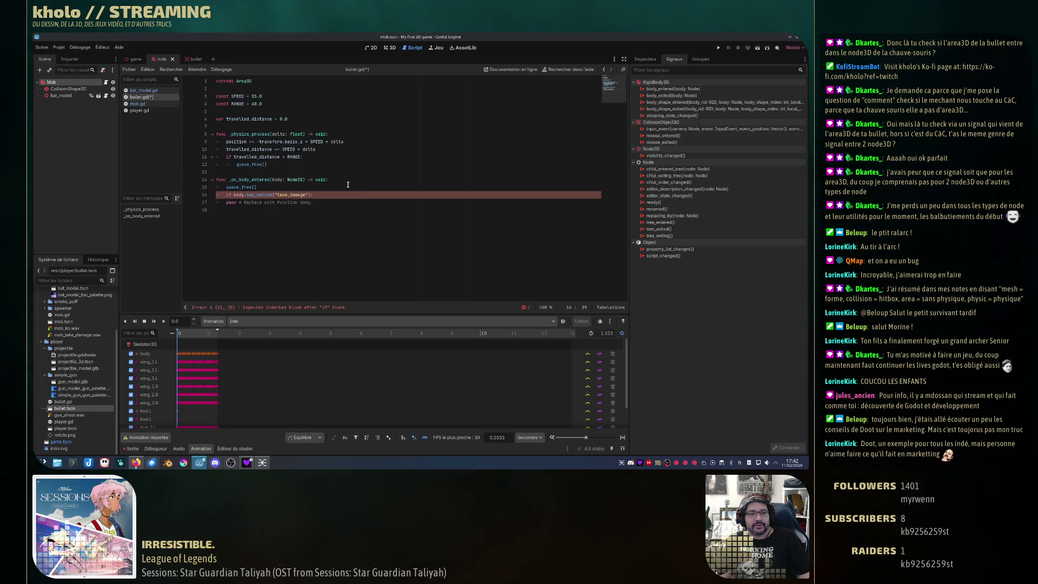
# - Save bullet.gd and start a new indented line under the take_damage check
pyautogui.hotkey('ctrl', 's')
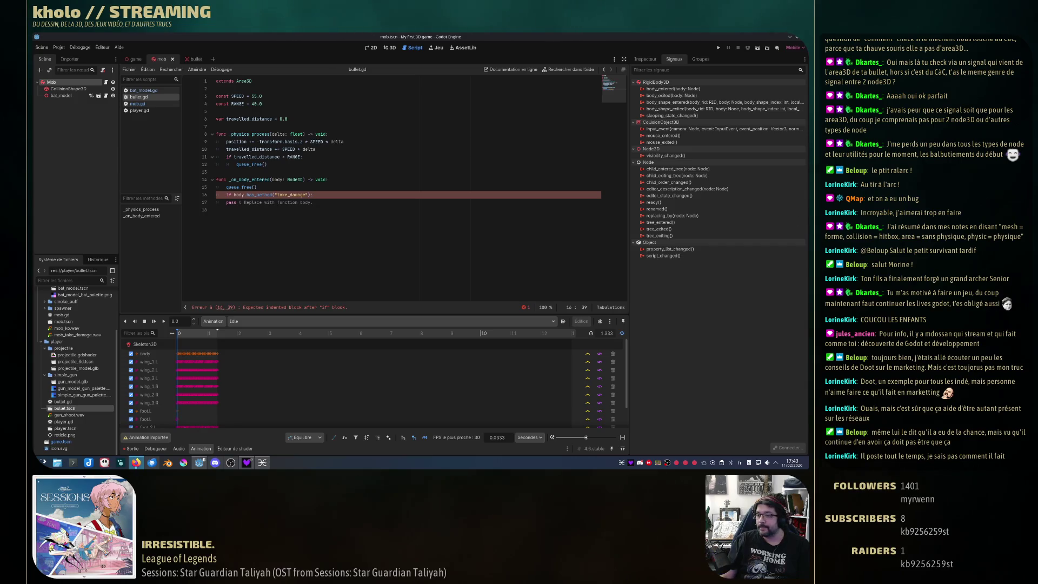
pyautogui.click(328, 195)
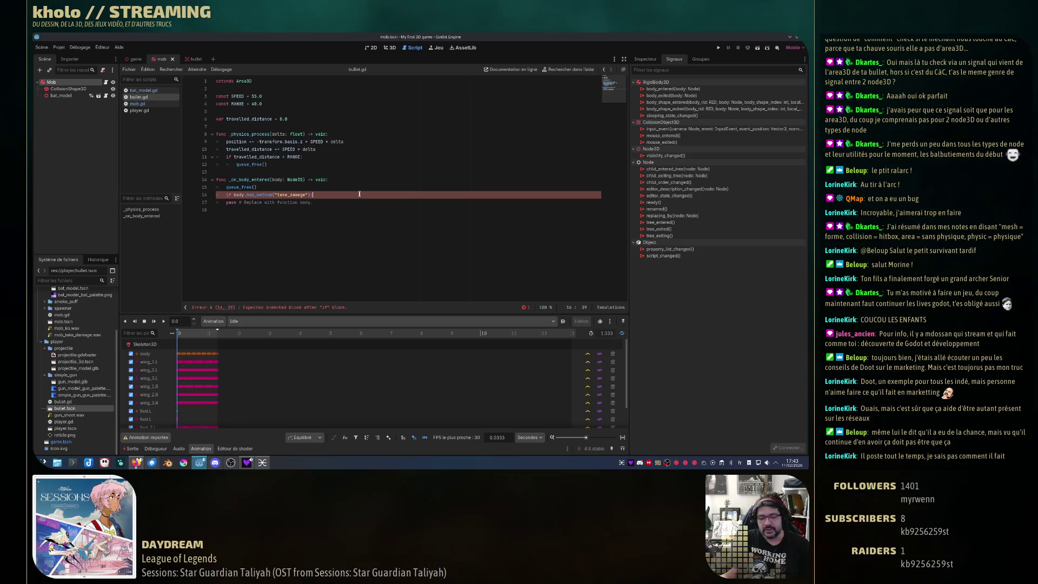
pyautogui.press('Return')
pyautogui.write('va')
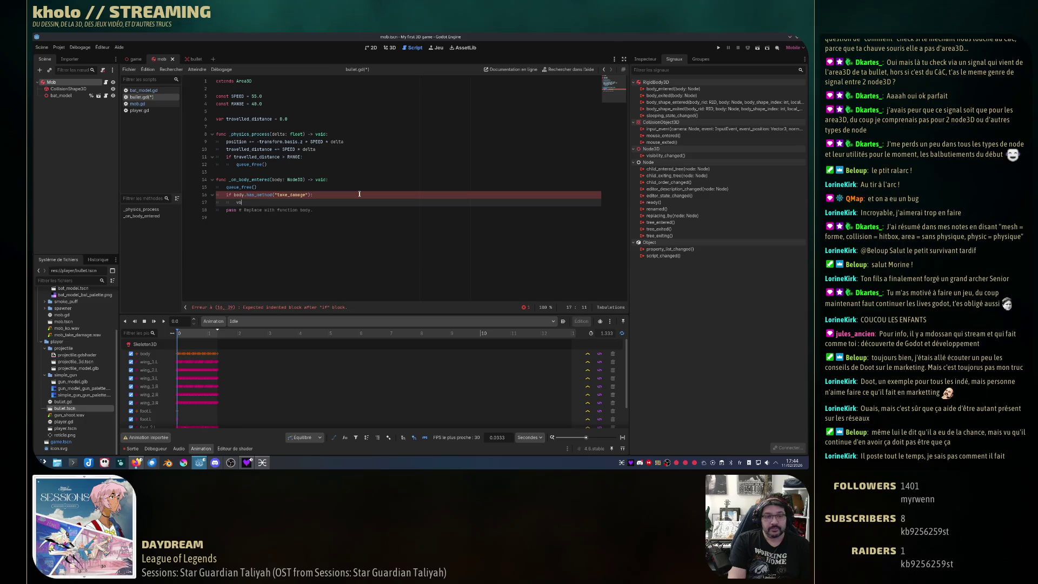
# - Write body.take_damage() on line 17, checking it against the has_method line above
pyautogui.press('BackSpace')
pyautogui.press('BackSpace')
pyautogui.write('bod')
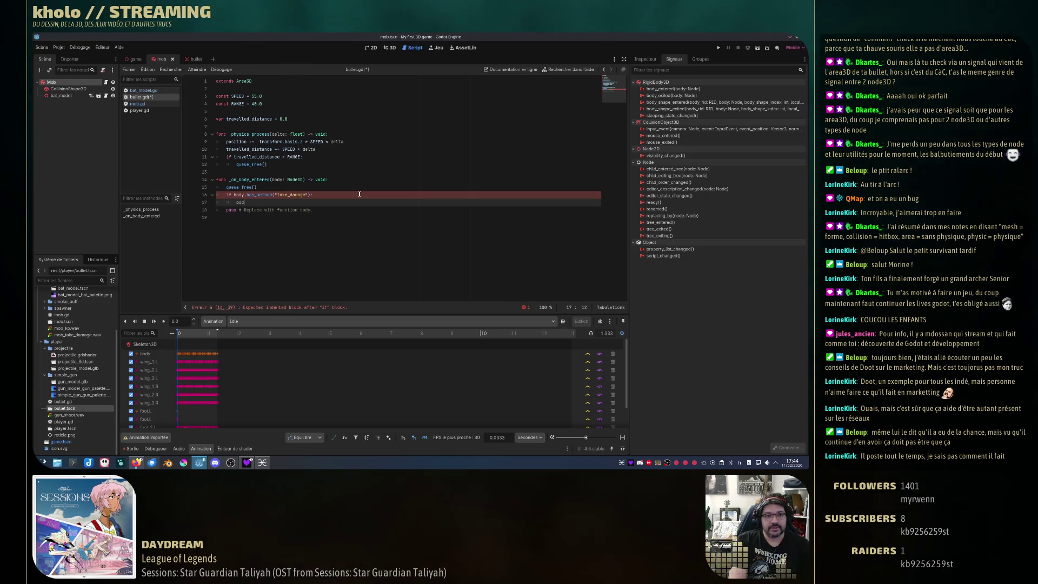
pyautogui.write('y.')
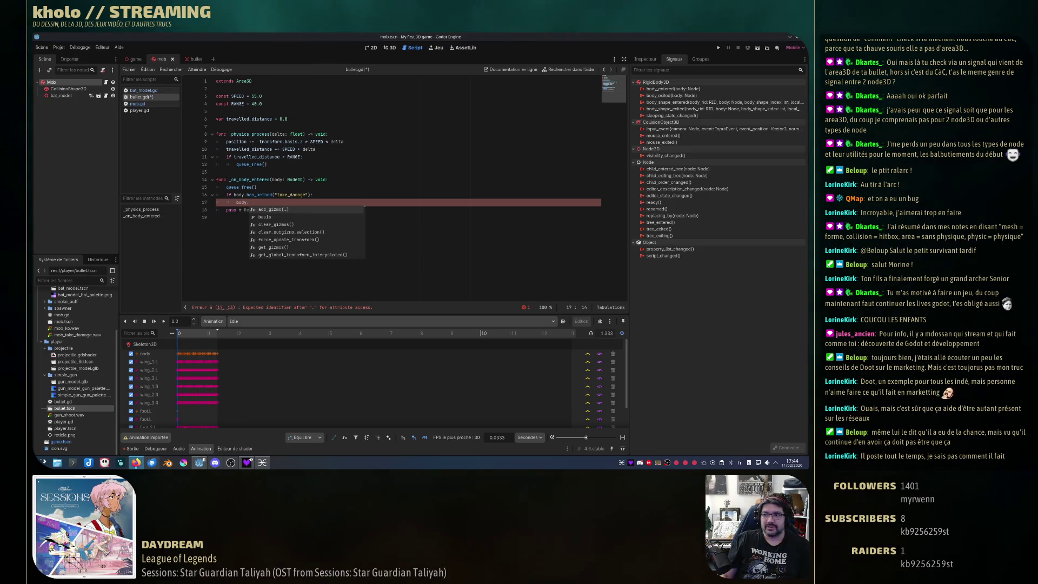
pyautogui.click(266, 202)
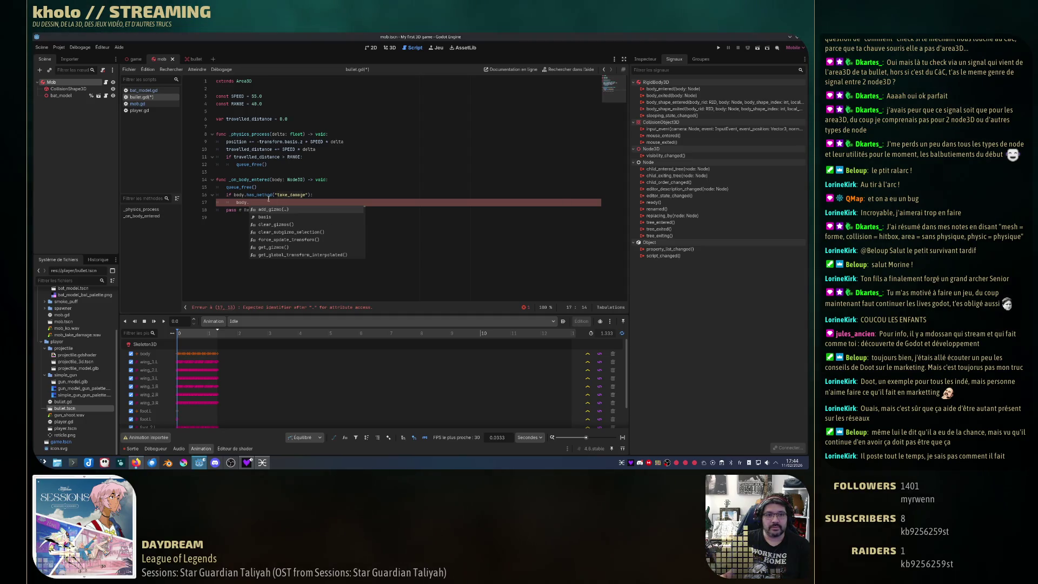
pyautogui.write('take_d')
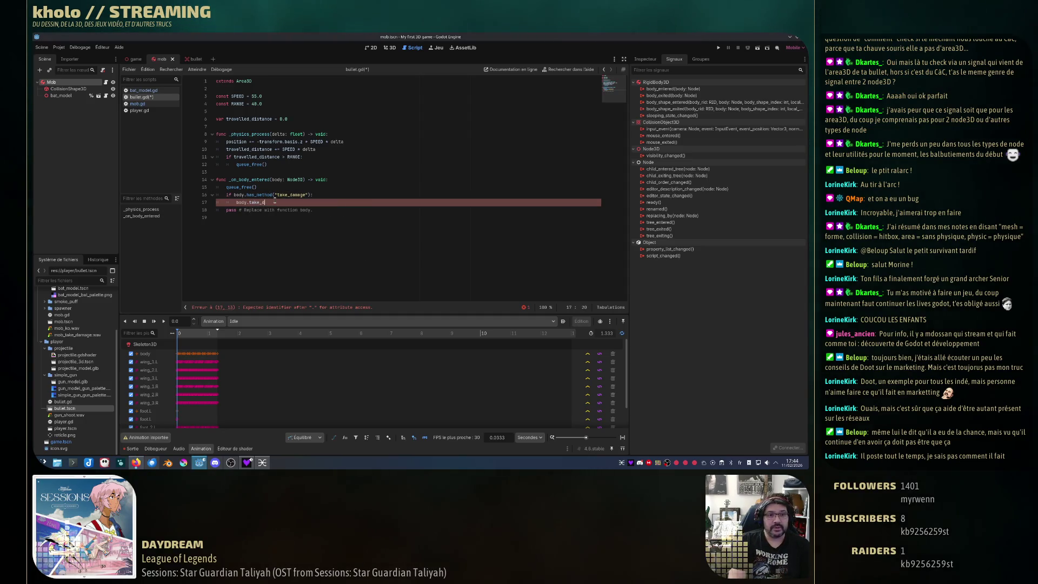
pyautogui.write('amage()')
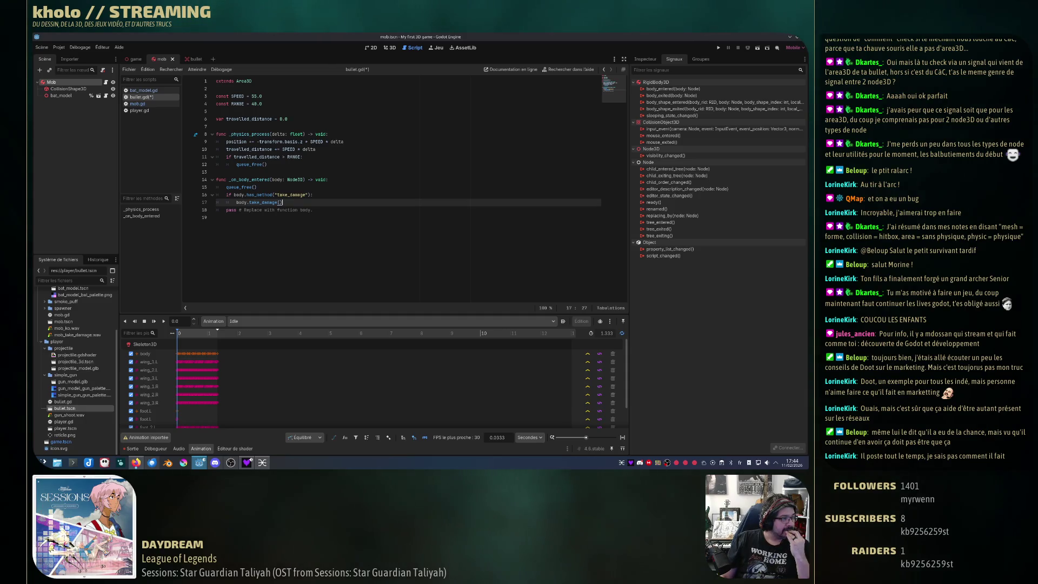
pyautogui.doubleClick(260, 195)
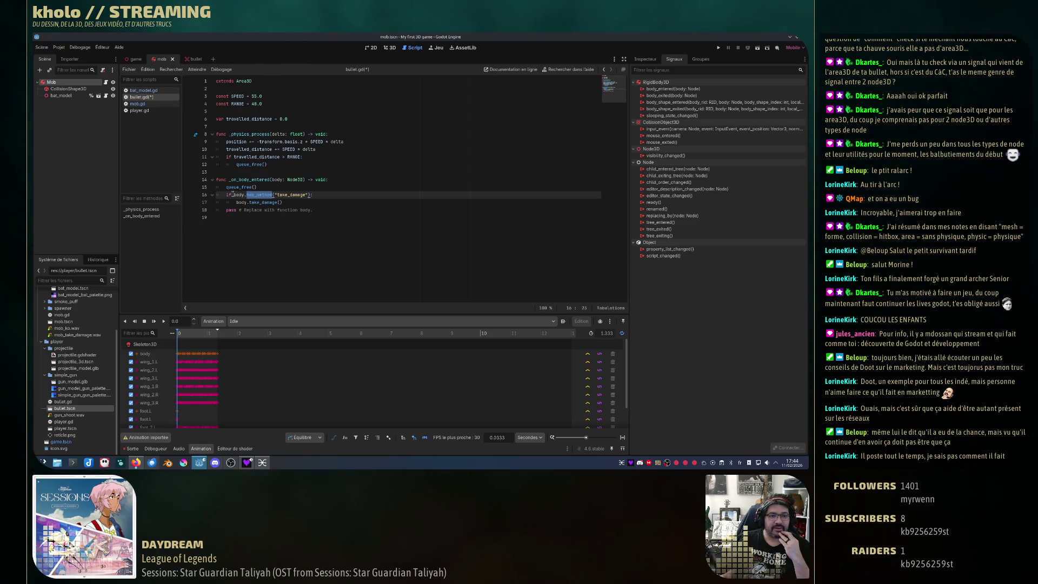
pyautogui.doubleClick(238, 194)
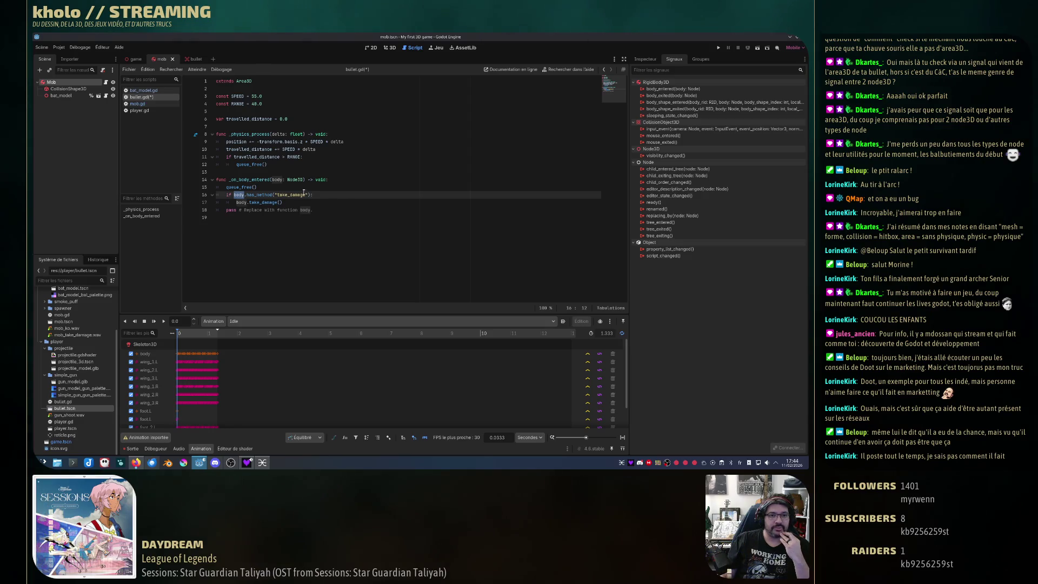
pyautogui.moveTo(296, 182)
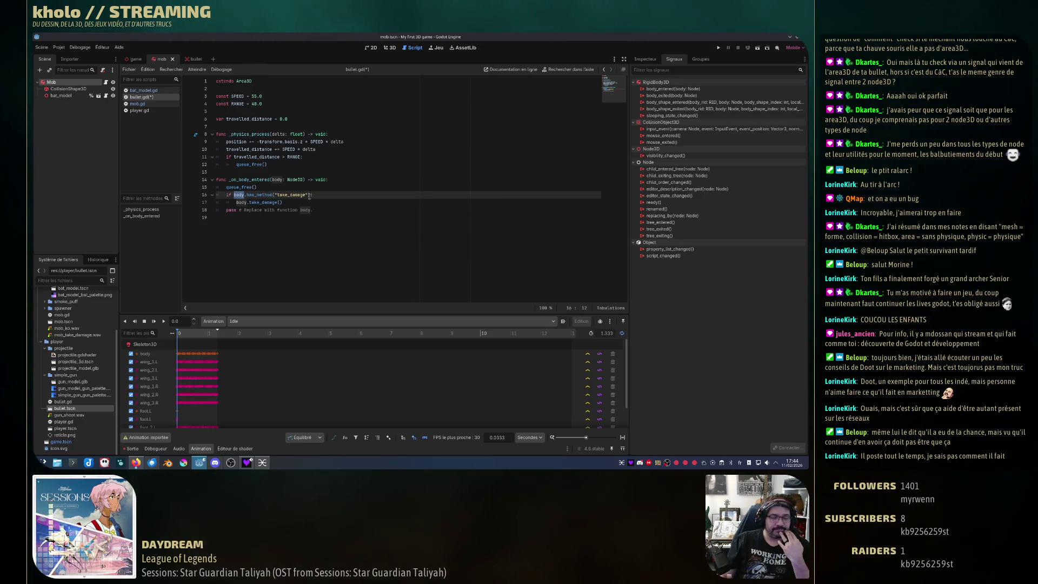
pyautogui.click(303, 201)
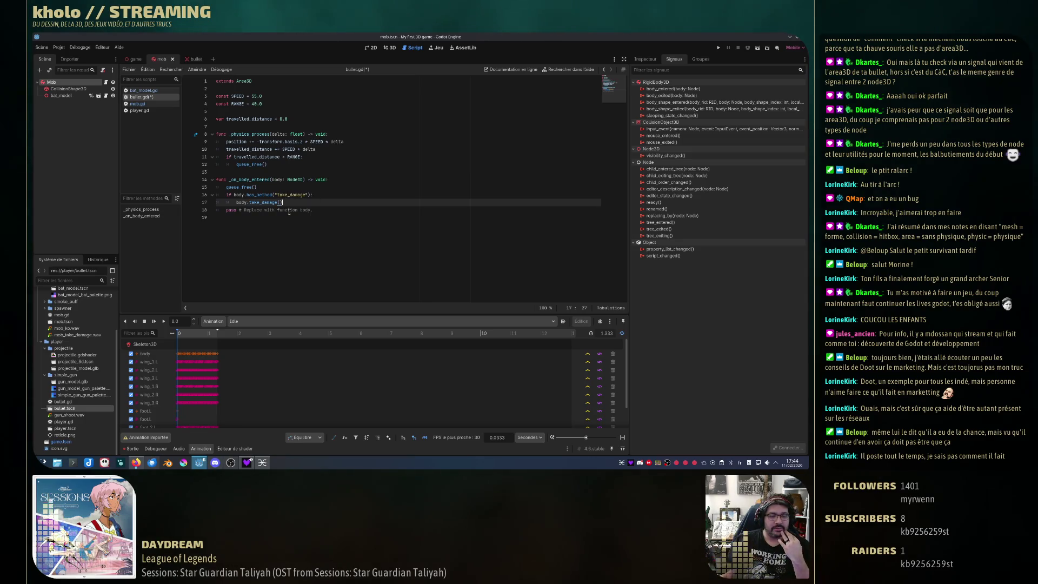
pyautogui.moveTo(275, 195); pyautogui.dragTo(301, 194)
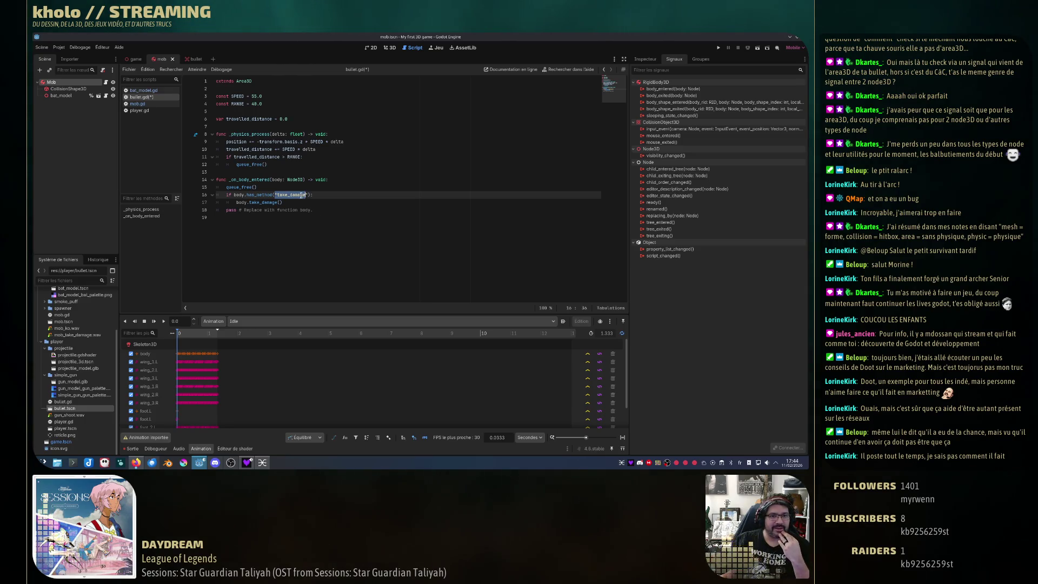
pyautogui.click(286, 202)
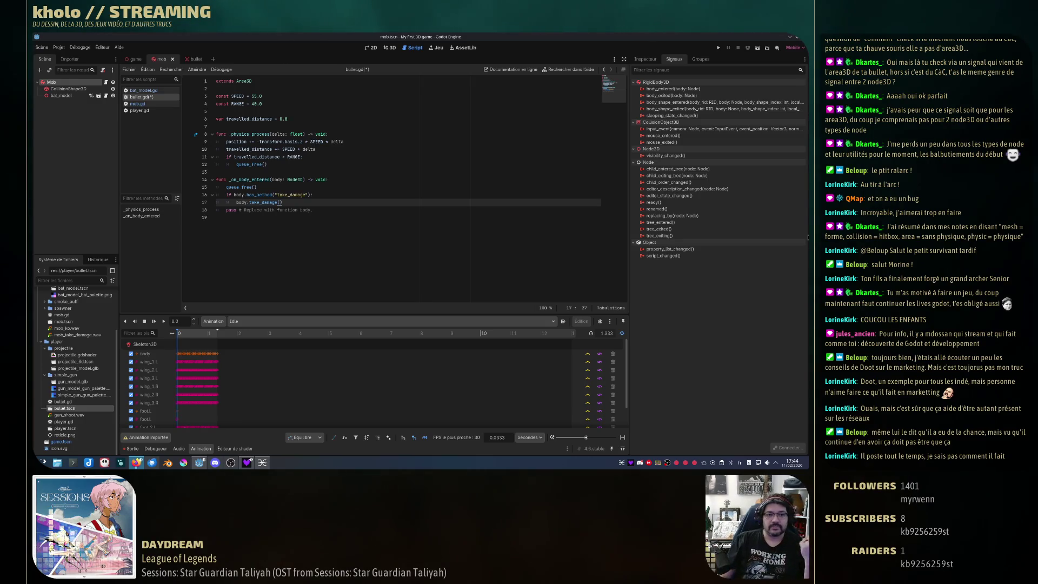
# - Delete the placeholder pass line, save bullet.gd, and run the game with F5
pyautogui.moveTo(316, 211); pyautogui.dragTo(320, 204)
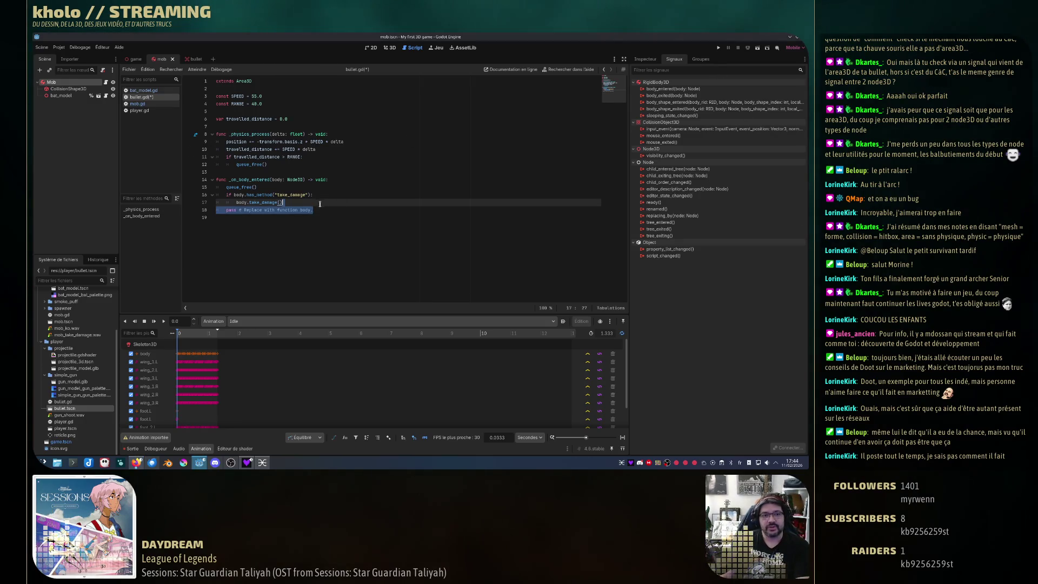
pyautogui.press('BackSpace')
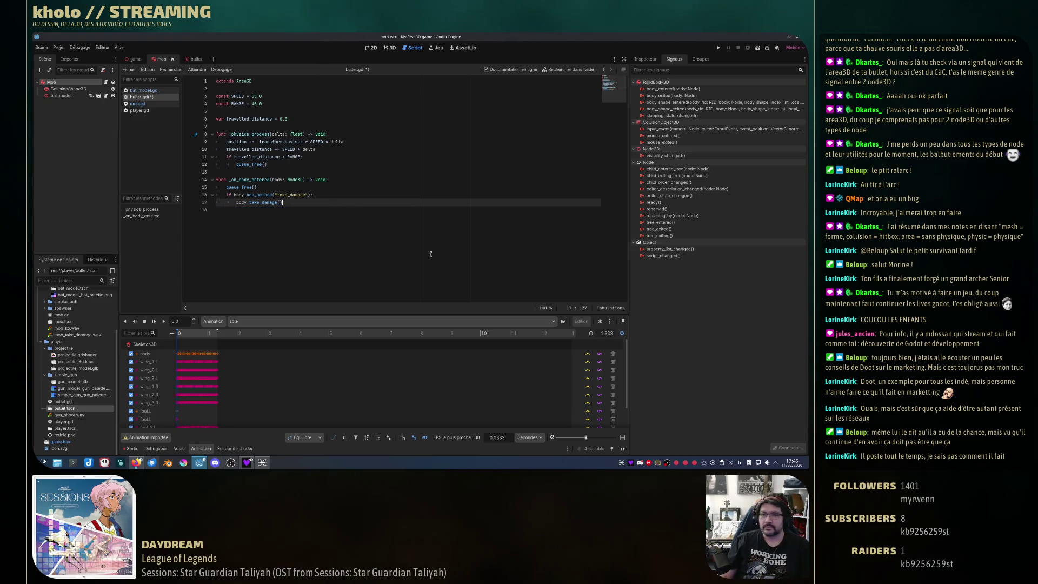
pyautogui.click(364, 251)
pyautogui.hotkey('ctrl', 's')
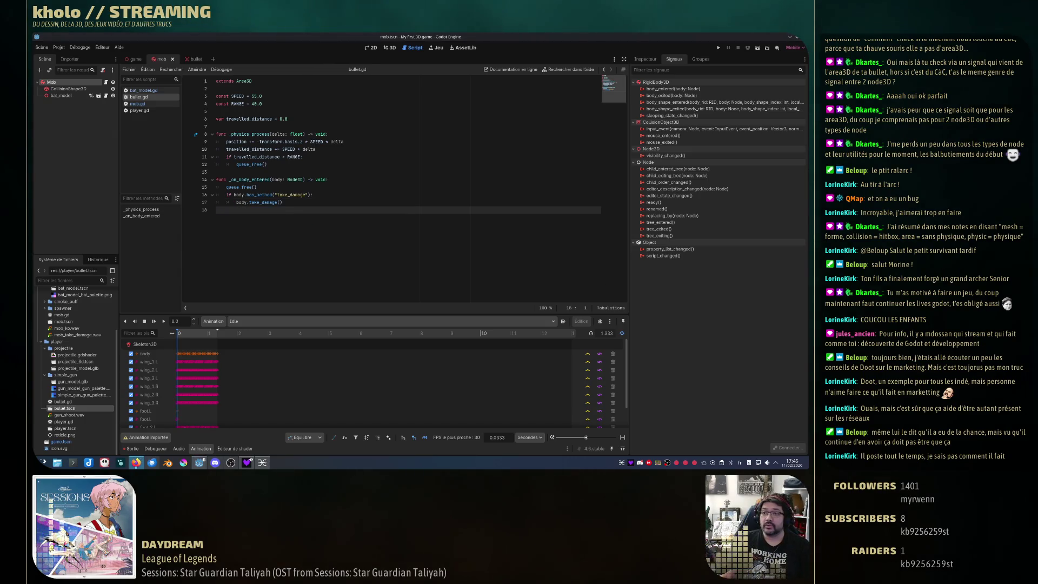
pyautogui.press('F5')
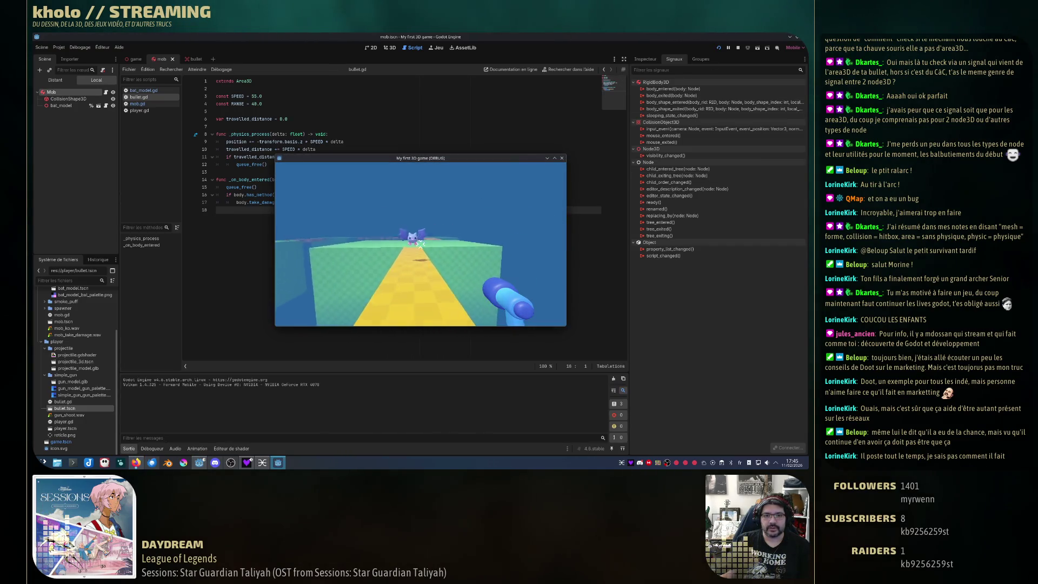
# - Walk forward toward the bat in the running game, then stop it with F8
pyautogui.press('w')
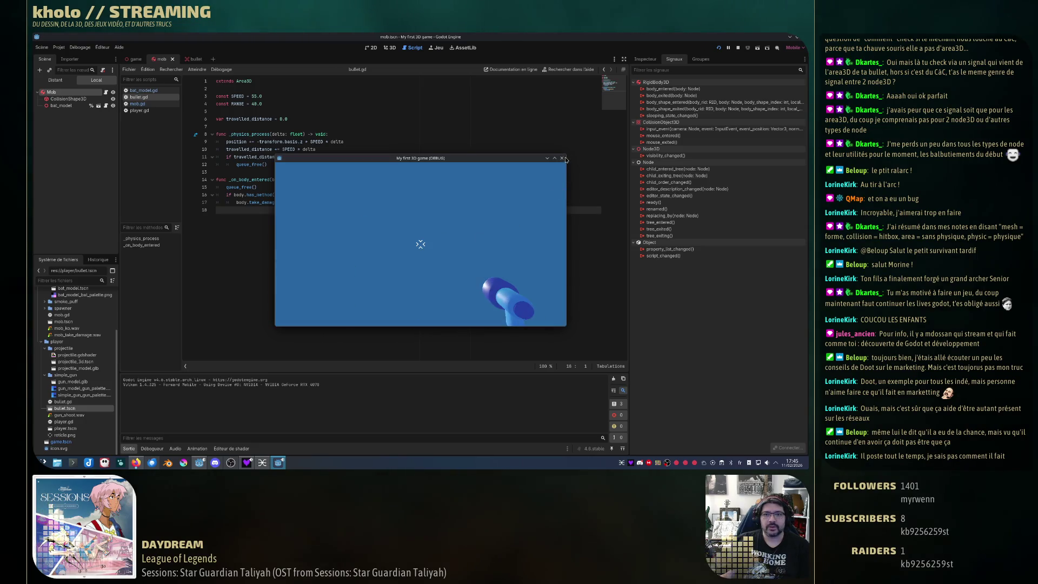
pyautogui.press('F8')
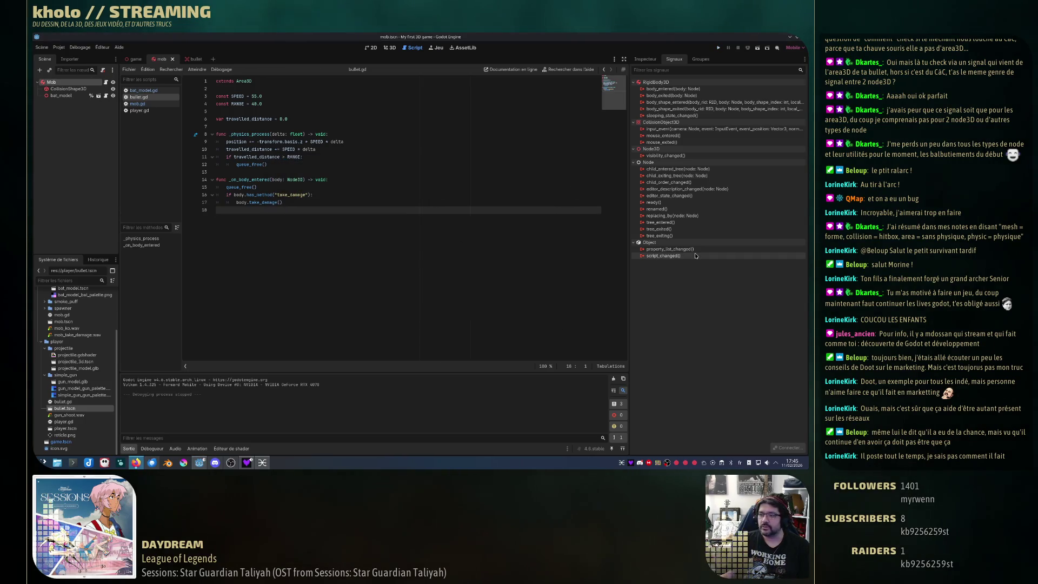
pyautogui.moveTo(683, 248)
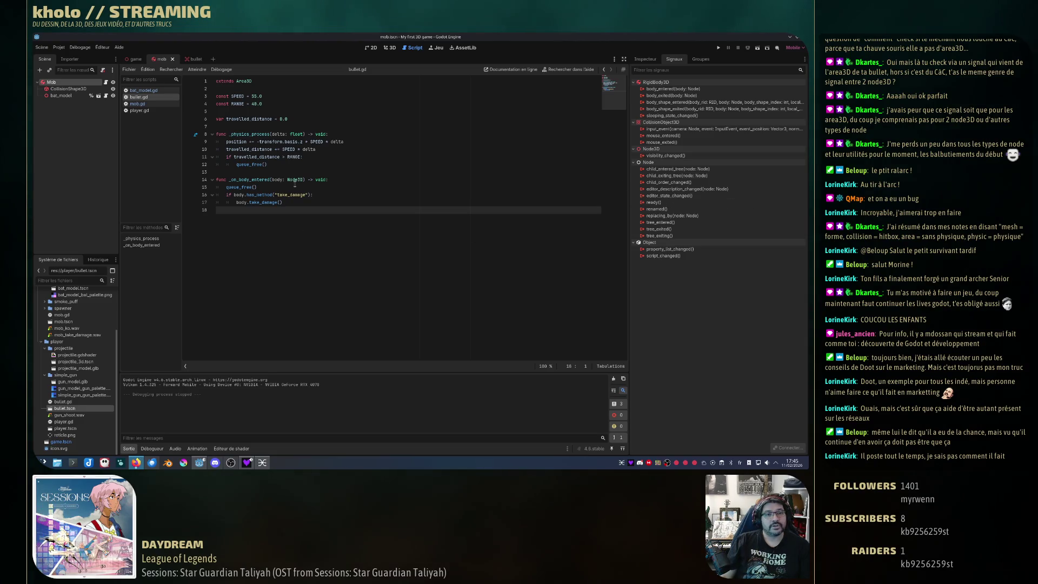
# - Look through bat_model.gd, mob.gd and player.gd, then run the game again
pyautogui.click(161, 92)
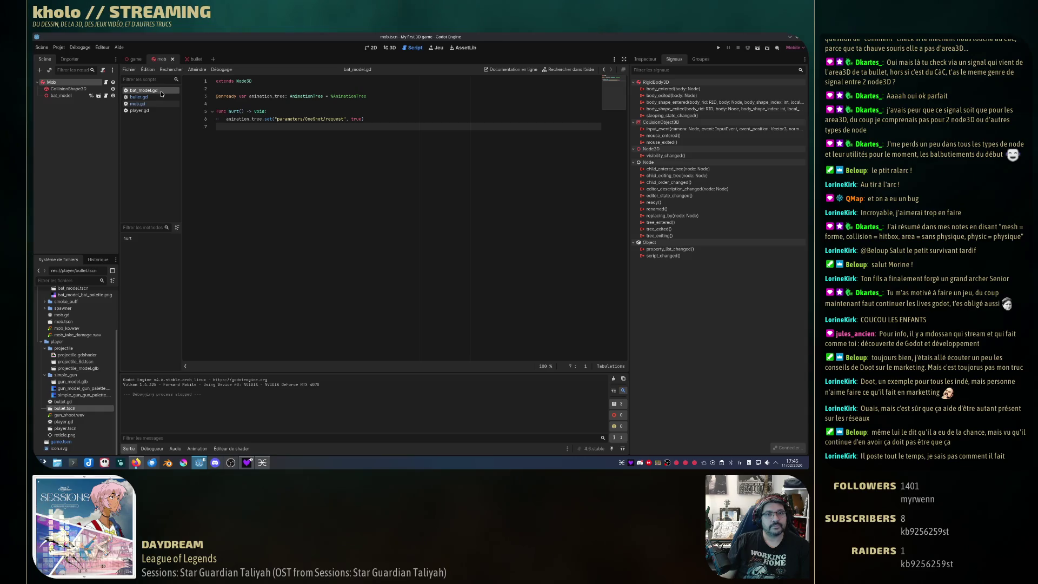
pyautogui.click(142, 97)
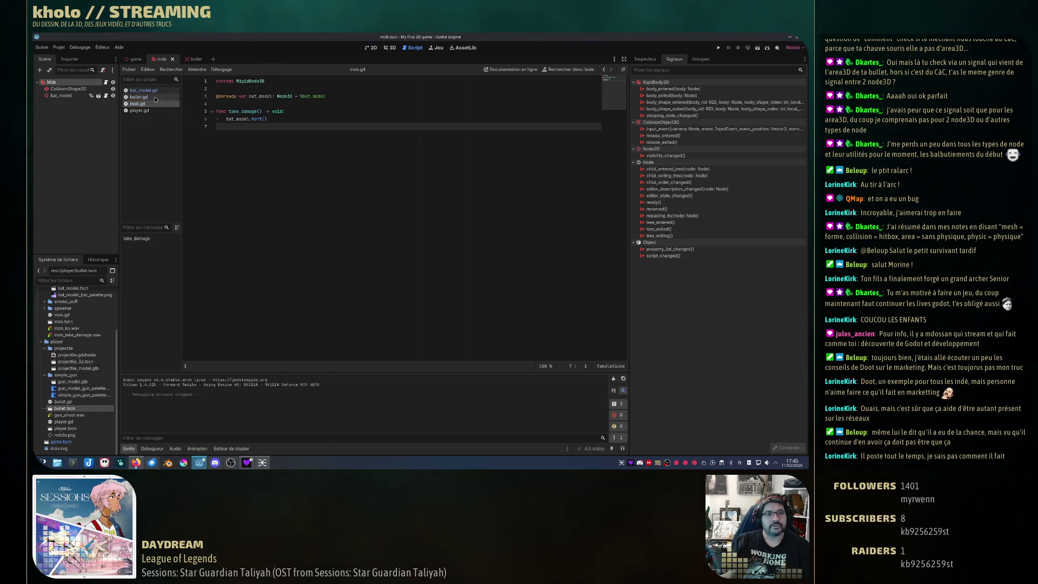
pyautogui.click(140, 110)
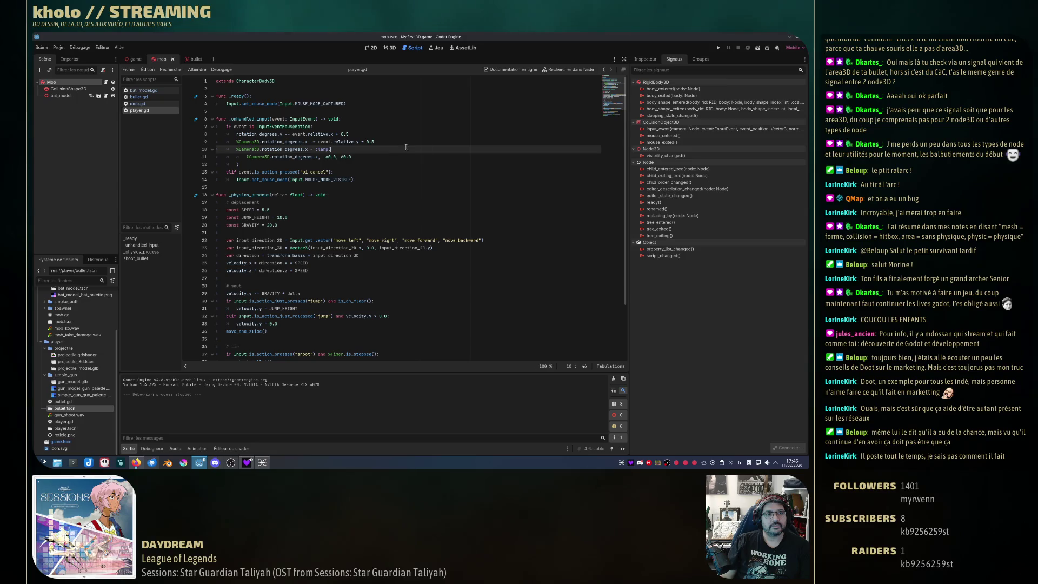
pyautogui.click(719, 48)
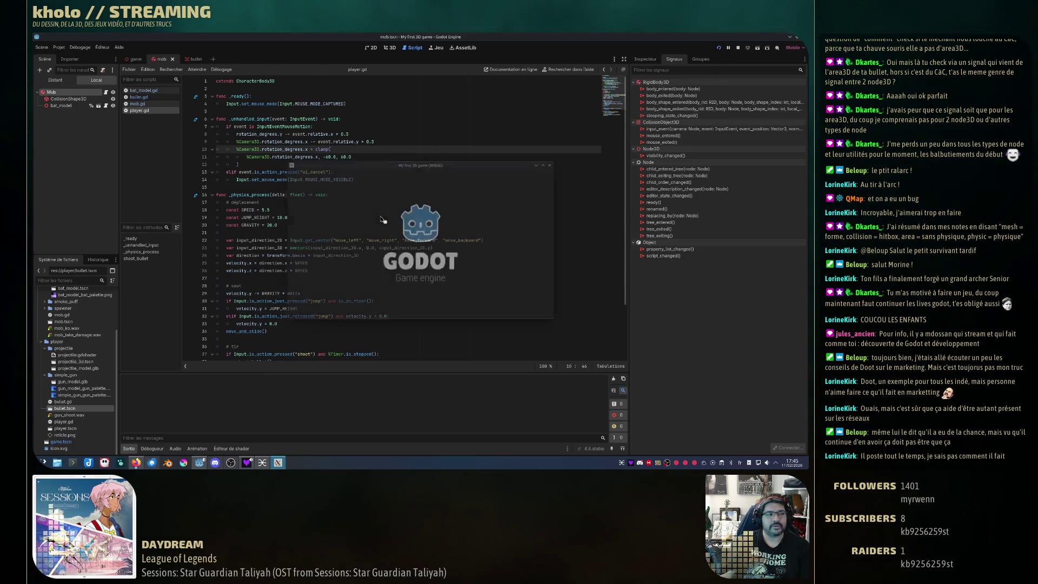
# - Move and jump toward the bat, then return to the editor's live (Distant) scene tree
pyautogui.press('s')
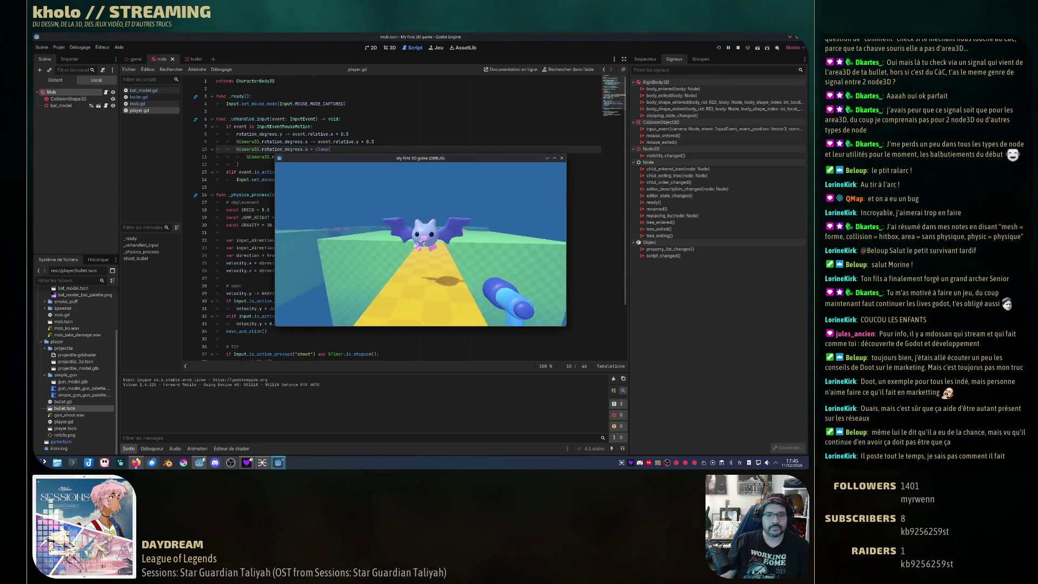
pyautogui.press('w')
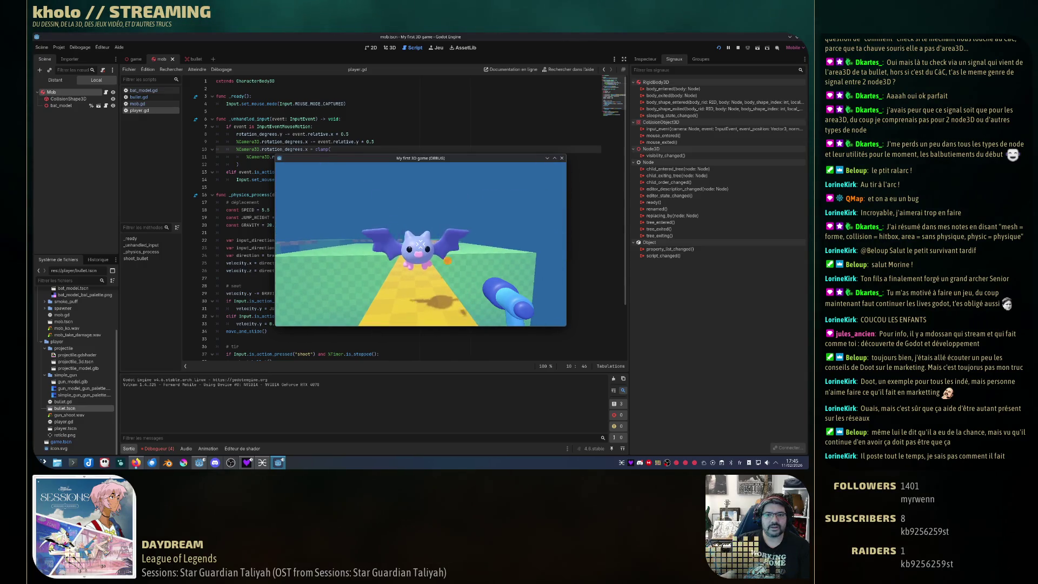
pyautogui.moveTo(415, 238)
pyautogui.press('space')
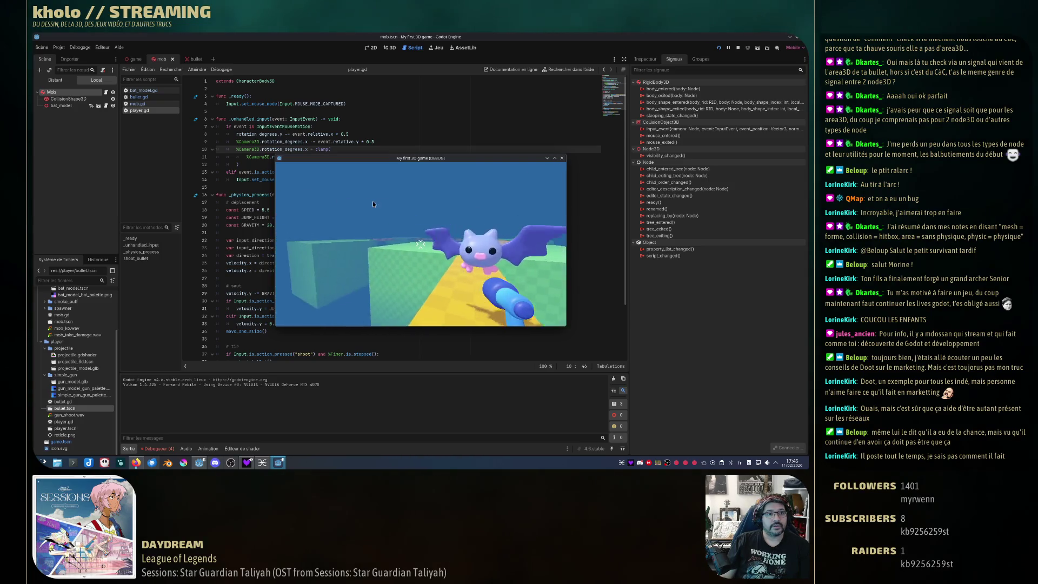
pyautogui.hotkey('alt', 'Tab')
pyautogui.click(59, 81)
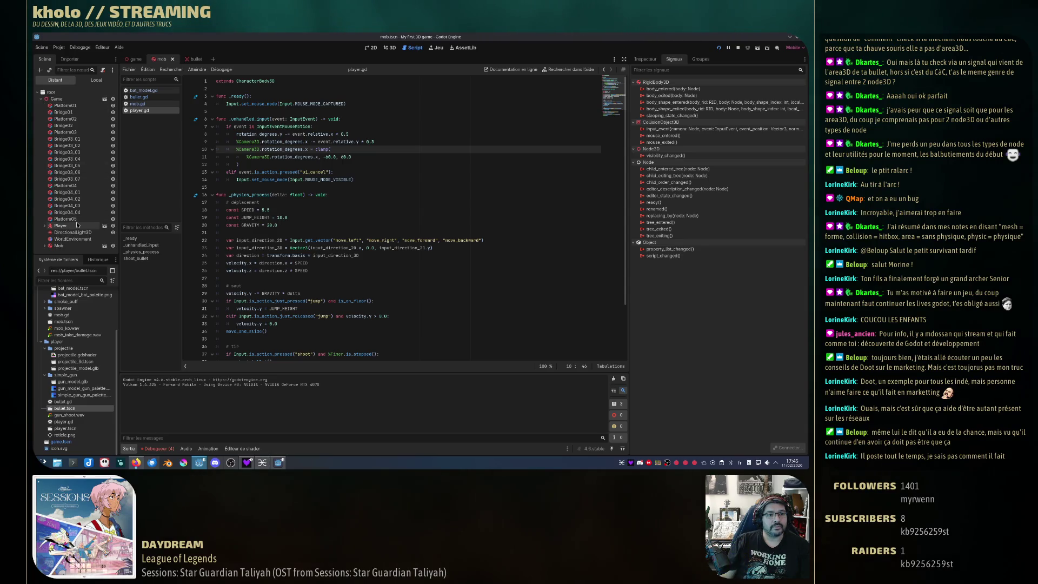
# - Browse the bat's live Armature and Skeleton3D nodes, then open the hurt() int-vs-bool error at bat_model.gd line 6
pyautogui.click(47, 246)
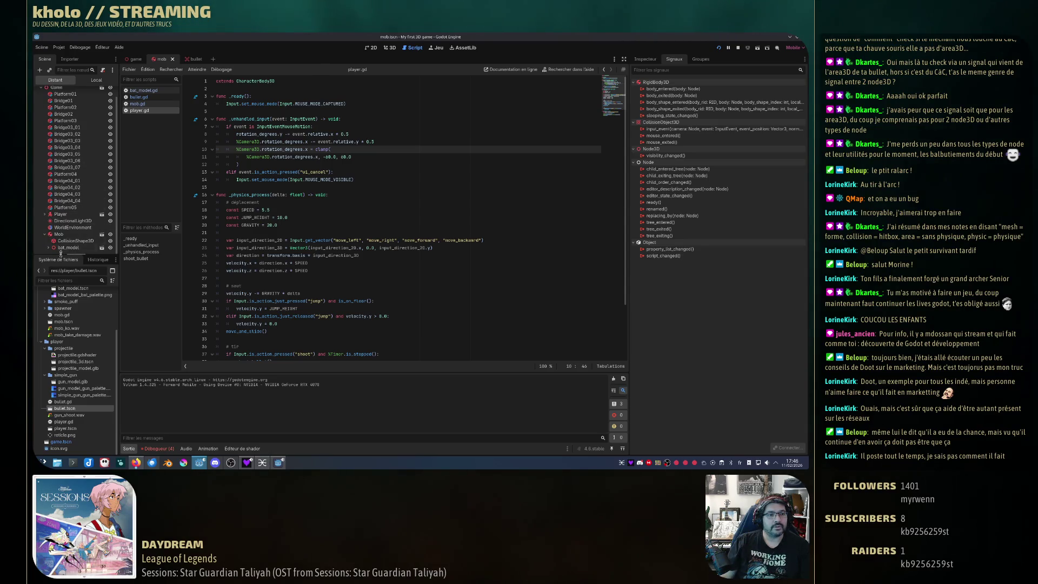
pyautogui.click(48, 249)
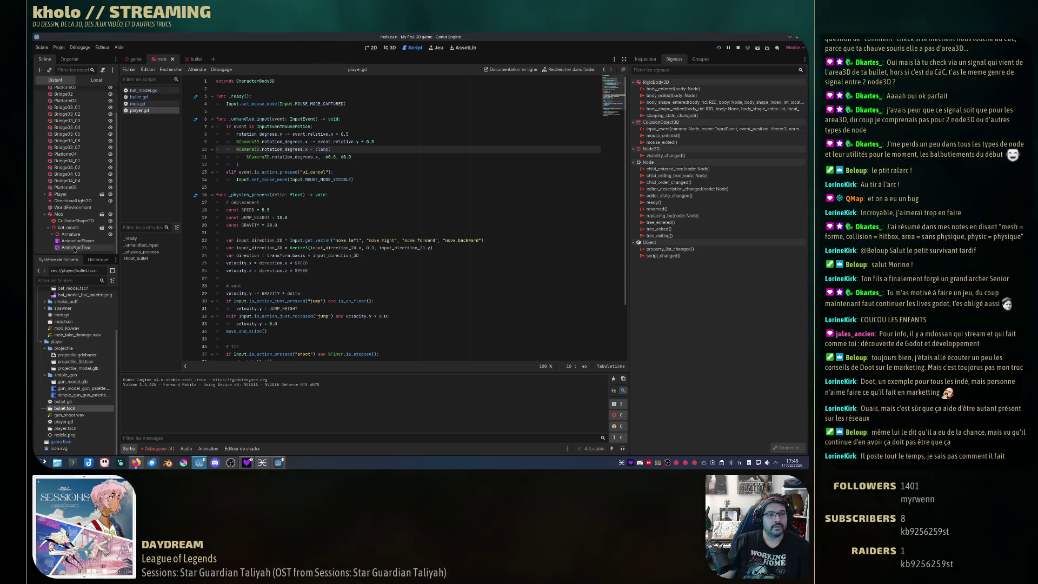
pyautogui.click(67, 234)
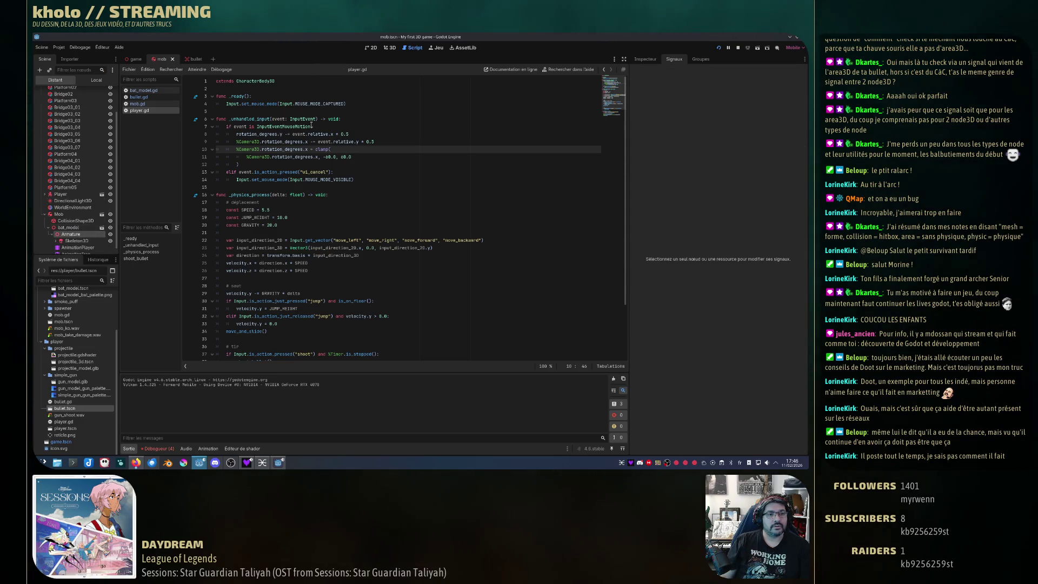
pyautogui.click(390, 47)
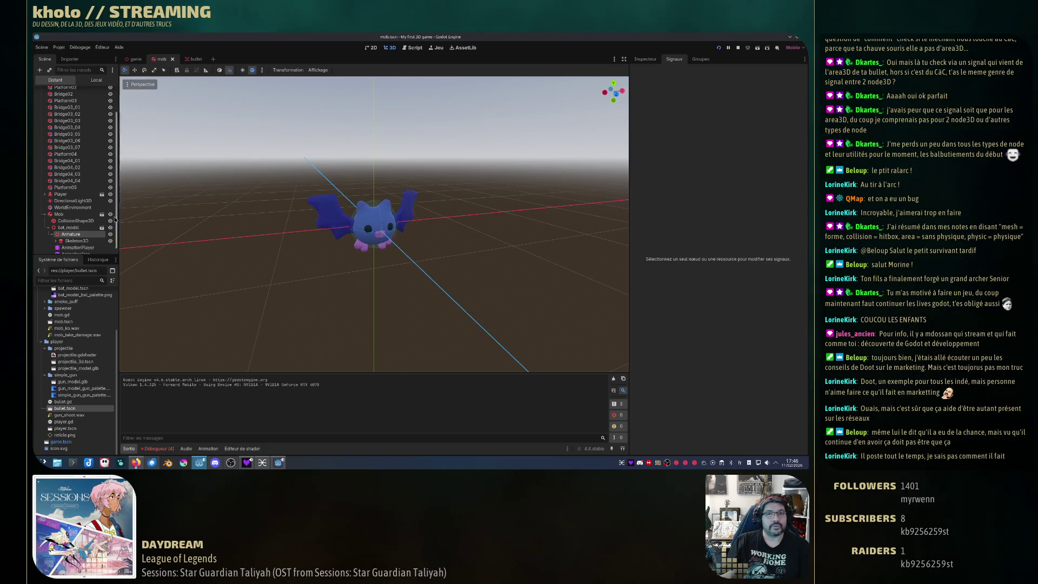
pyautogui.click(76, 252)
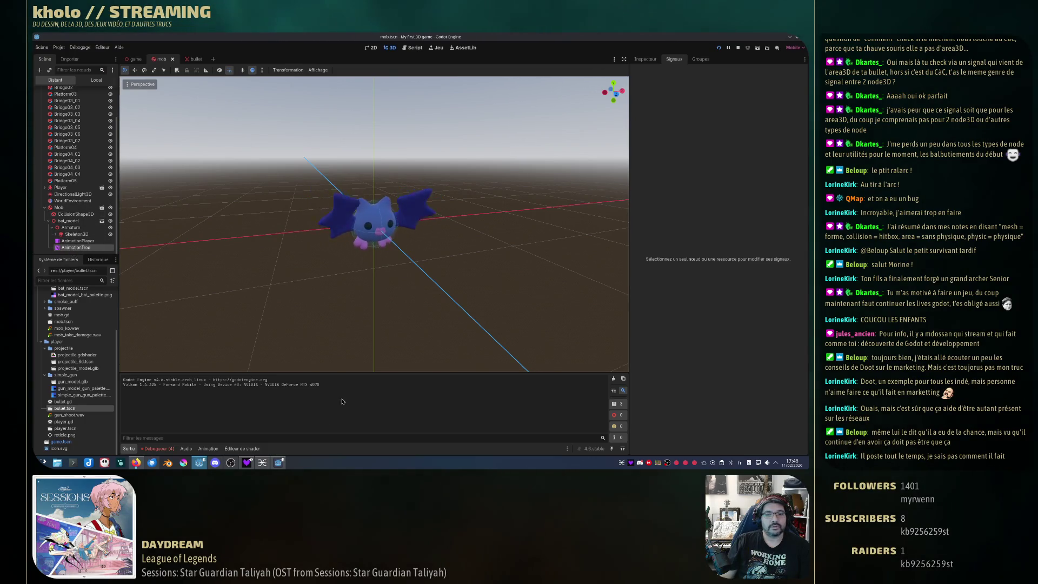
pyautogui.click(76, 234)
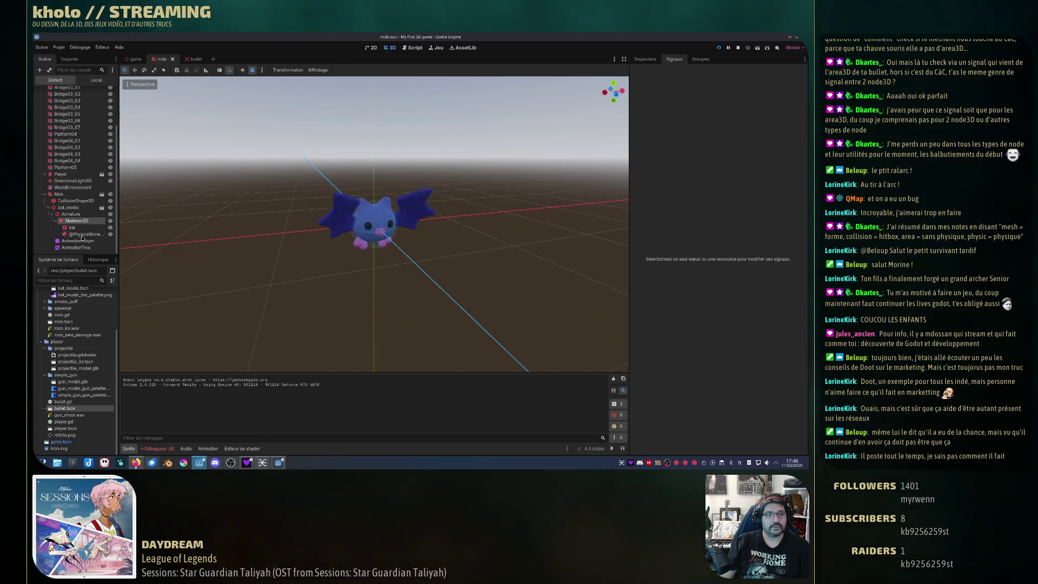
pyautogui.click(72, 227)
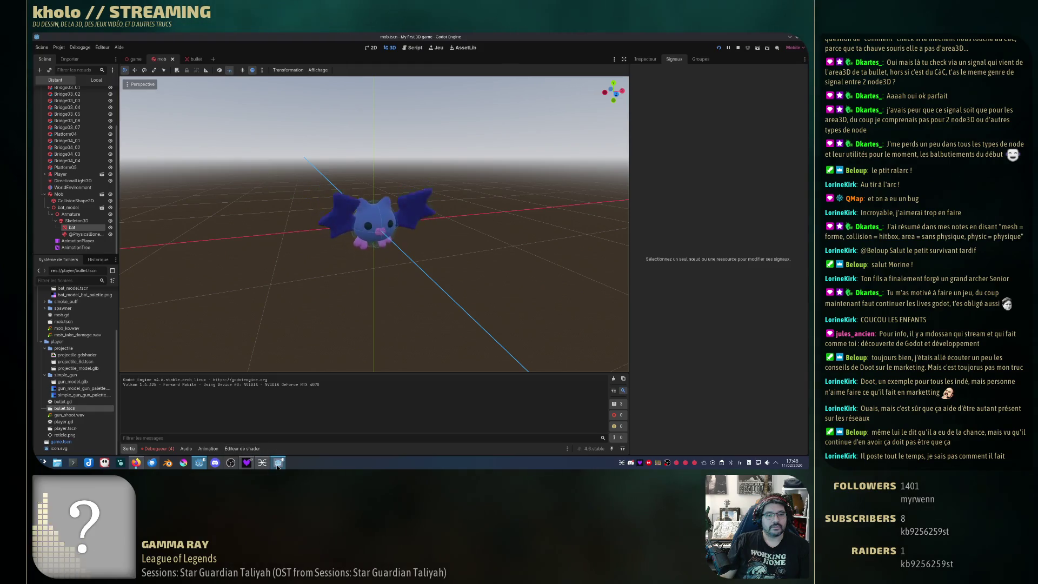
pyautogui.click(172, 372)
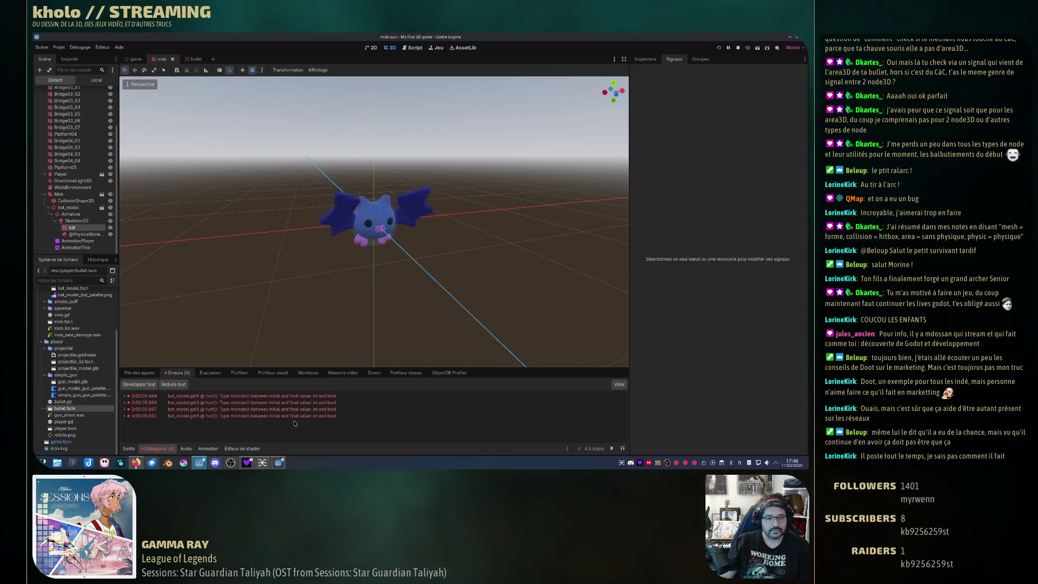
pyautogui.click(245, 417)
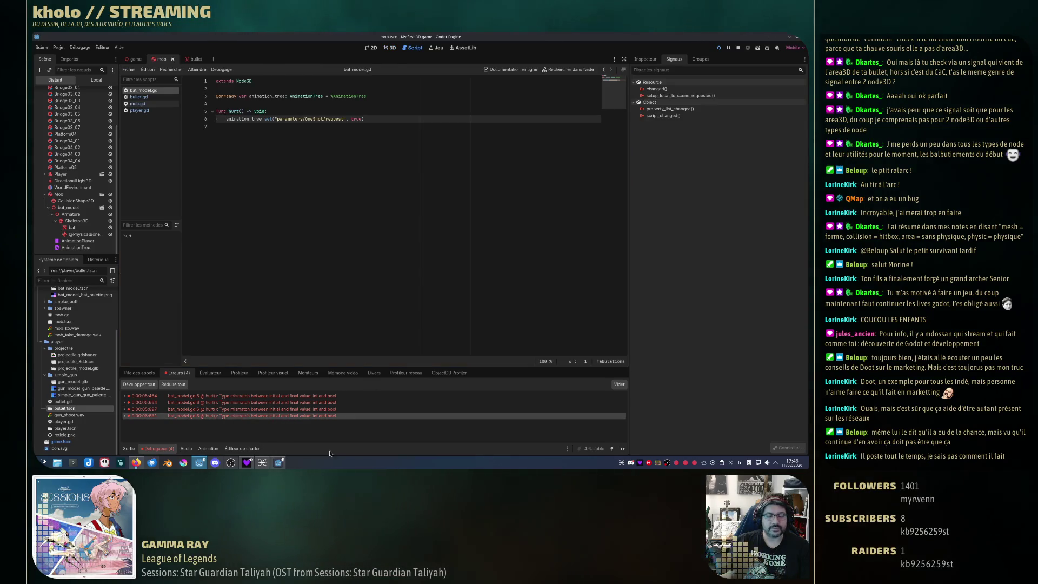
# - Stop the game, change the OneShot request value in hurt() from true to 1, and relaunch
pyautogui.press('F8')
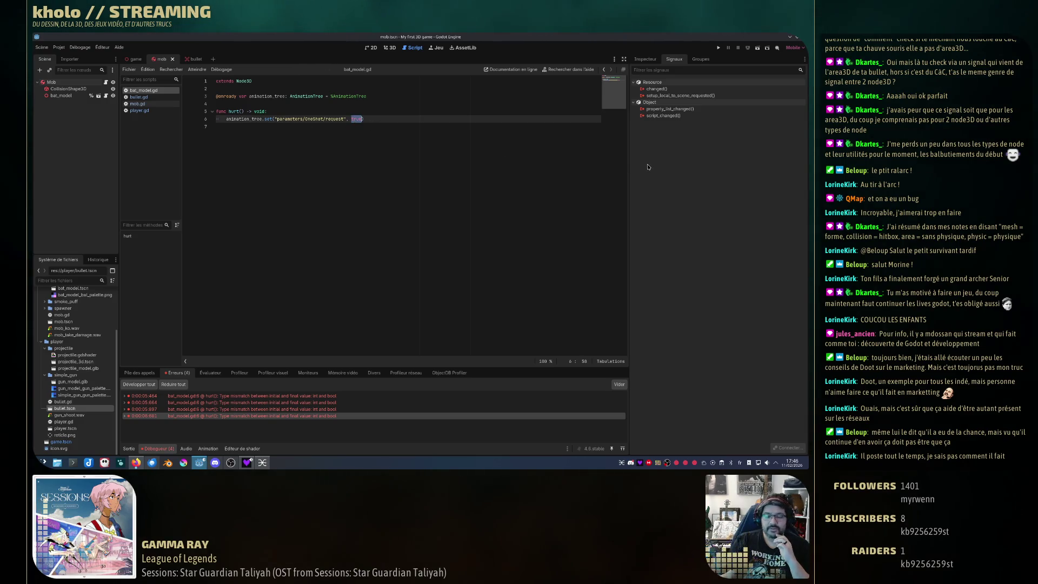
pyautogui.write('1')
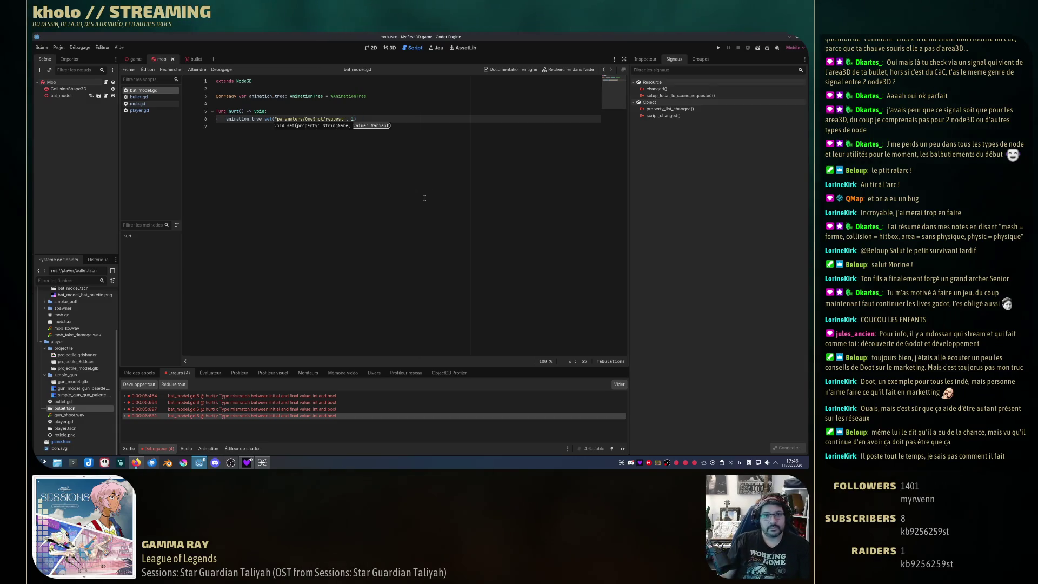
pyautogui.press('Down')
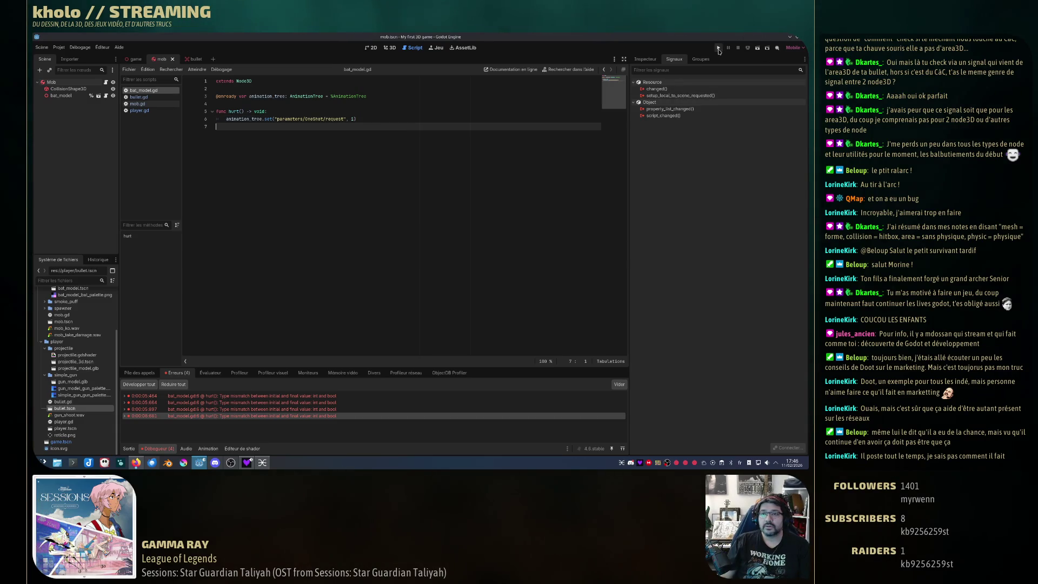
pyautogui.click(719, 48)
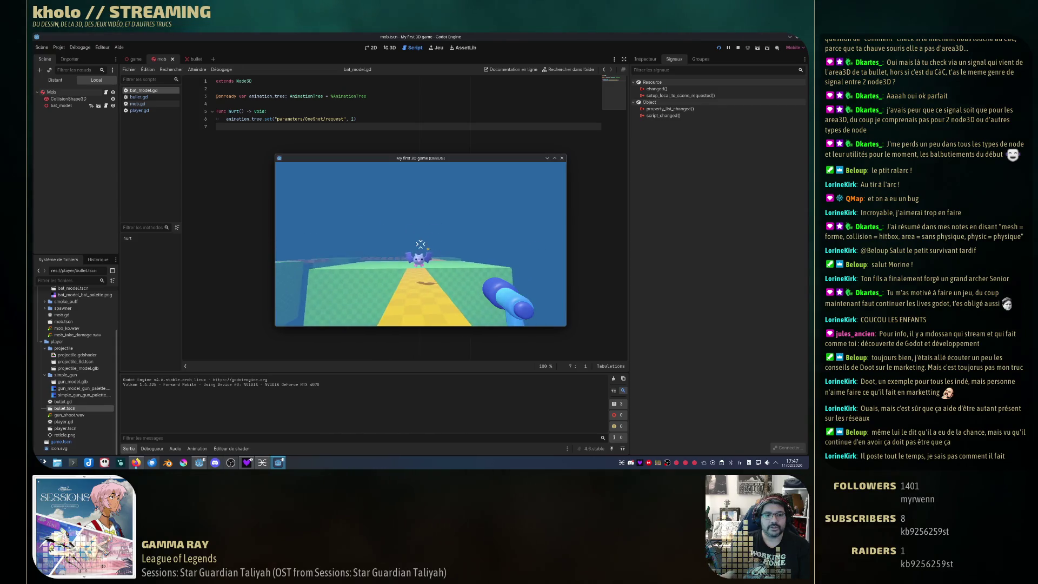
# - Shoot the bat twice while walking around it to watch its hurt reaction, then close the game
pyautogui.click(420, 244)
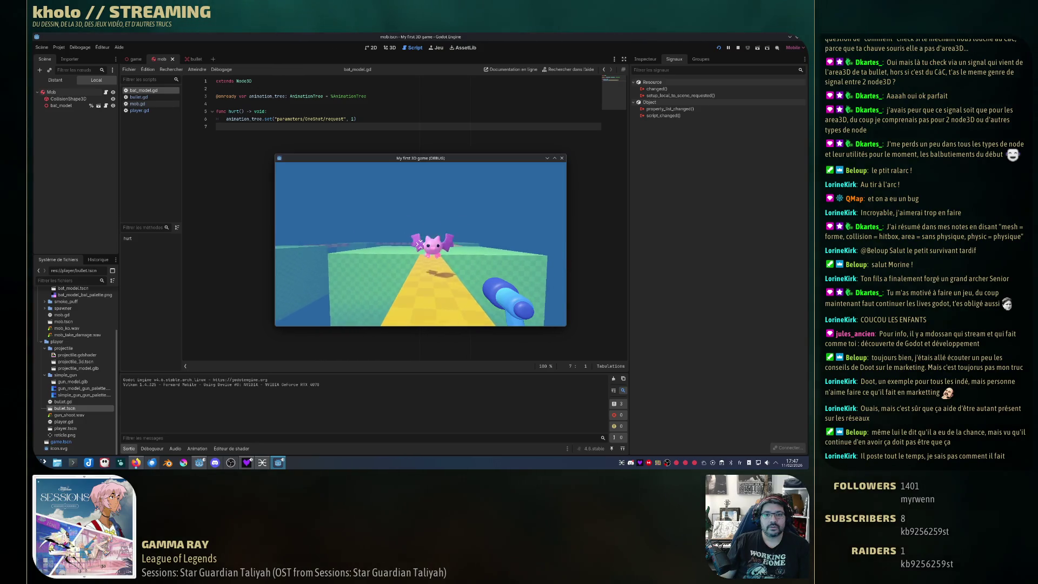
pyautogui.press('s')
pyautogui.press('w')
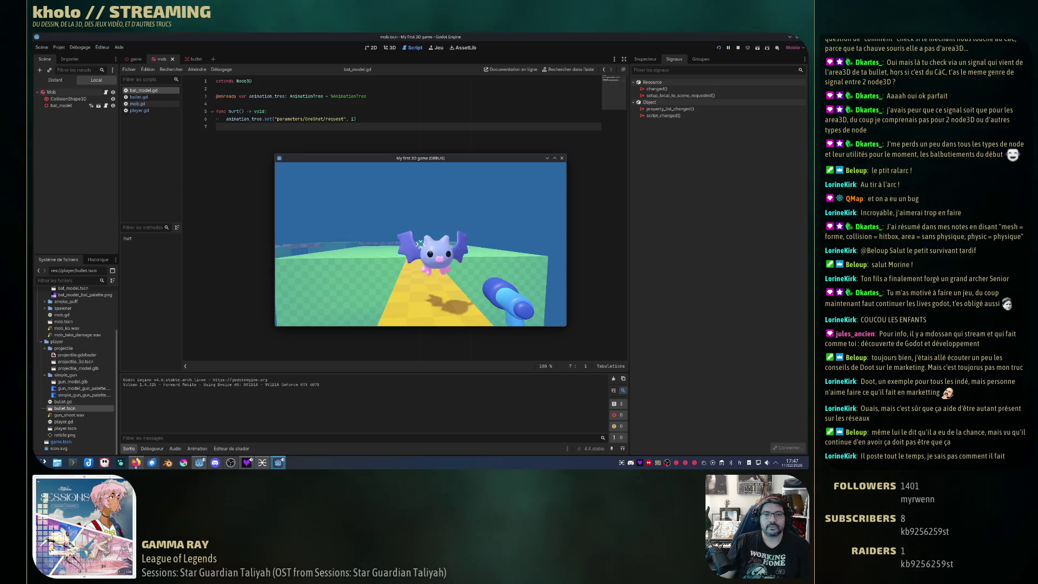
pyautogui.click(419, 244)
pyautogui.press('s')
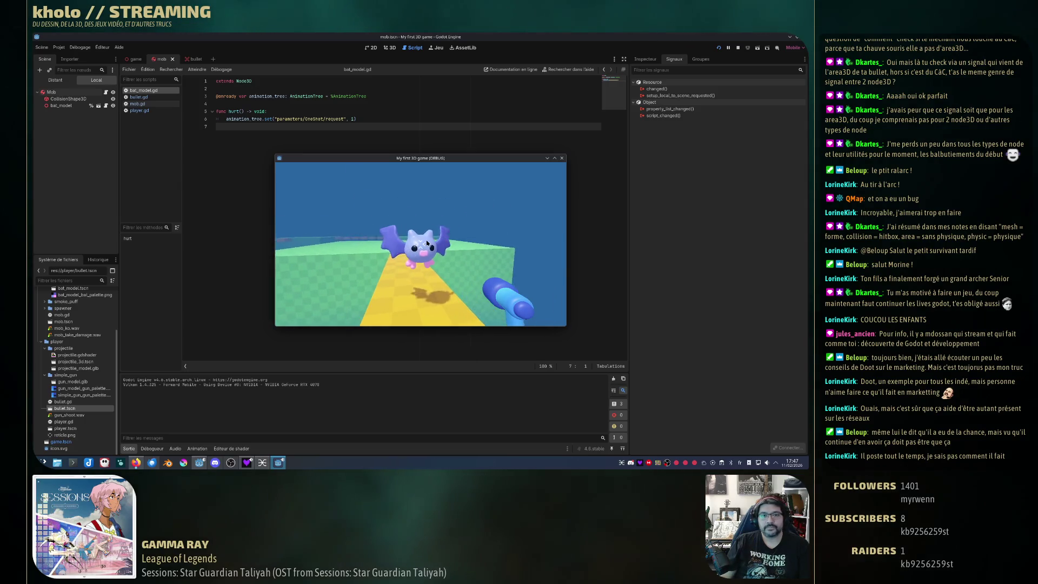
pyautogui.press('s')
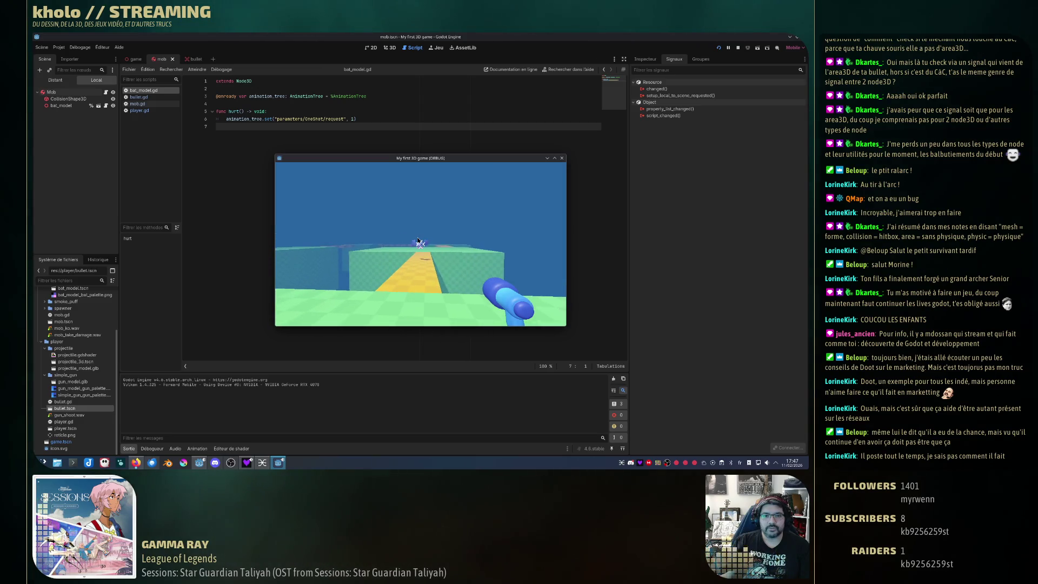
pyautogui.press('w')
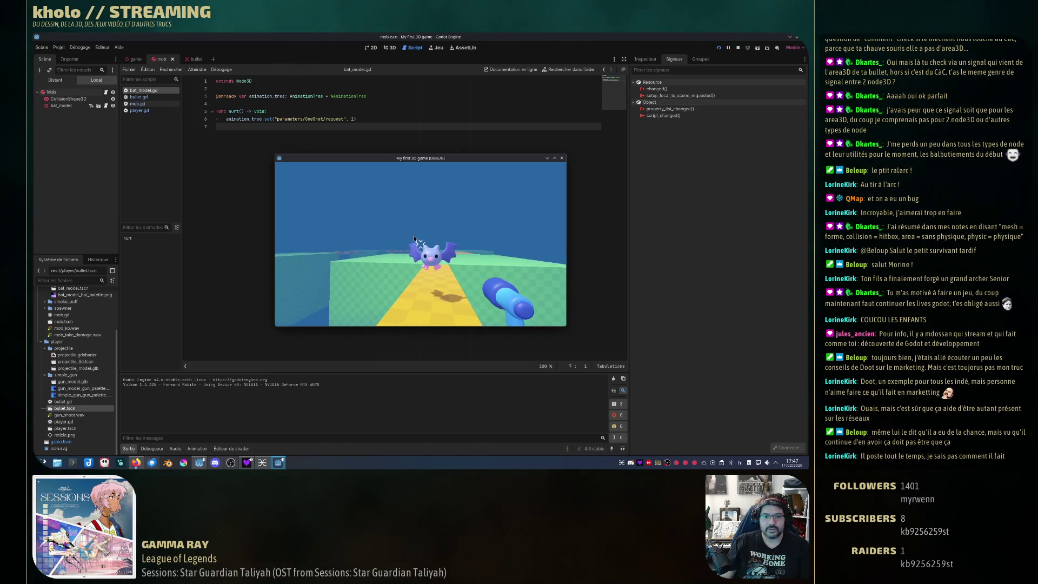
pyautogui.press('s')
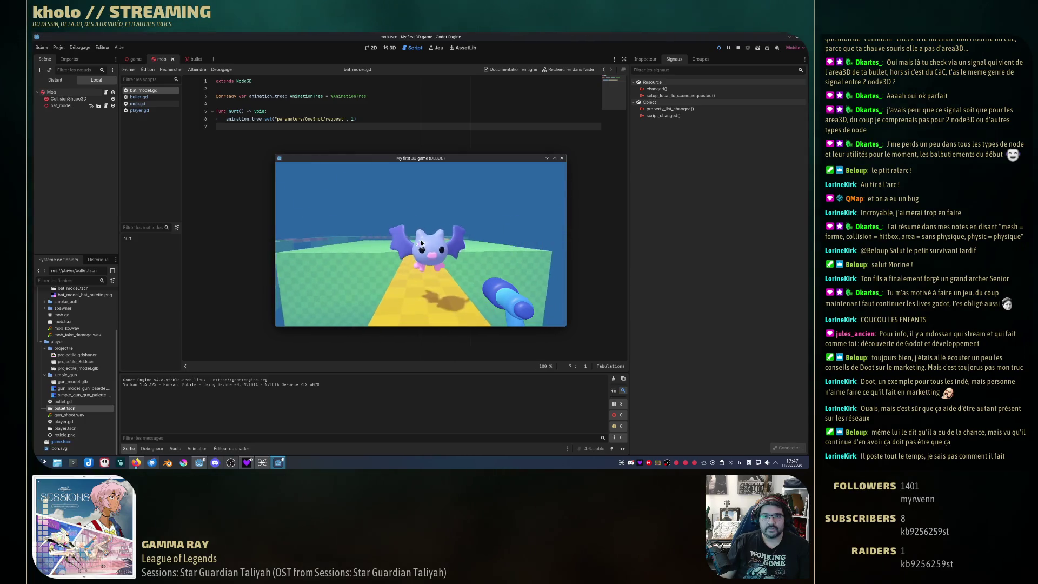
pyautogui.press('a')
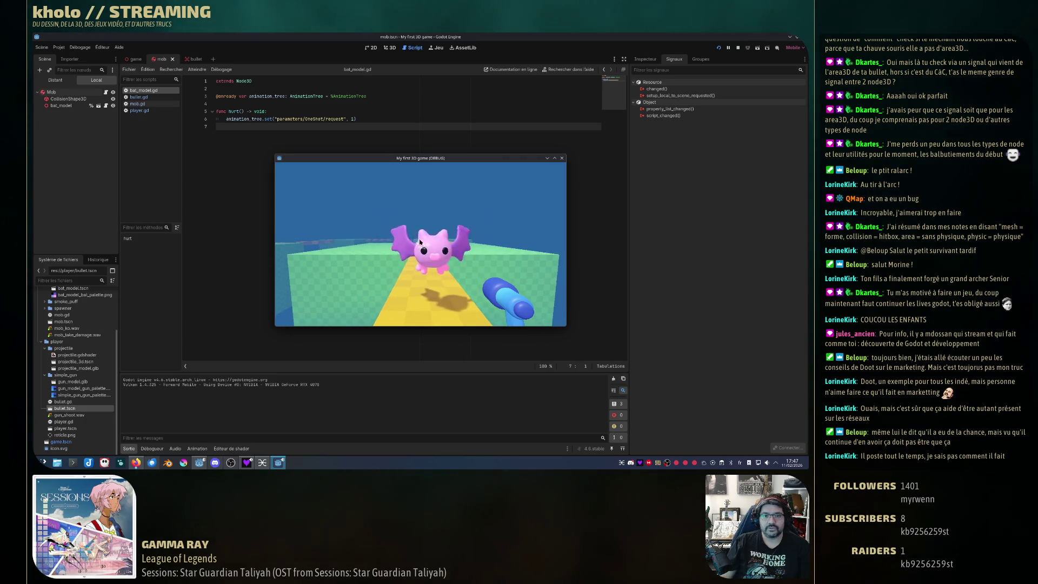
pyautogui.press('d')
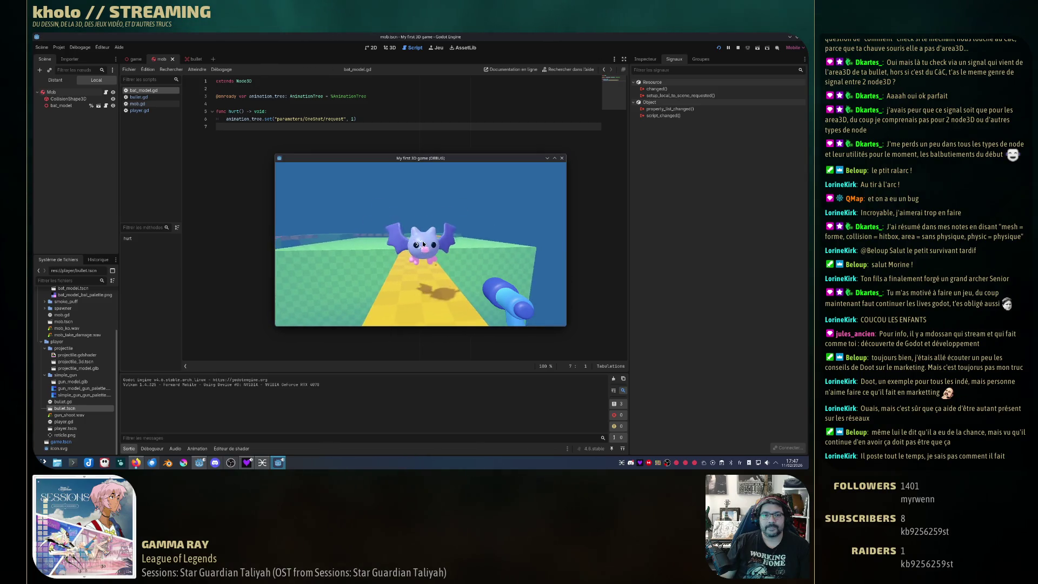
pyautogui.moveTo(469, 211)
pyautogui.click(561, 158)
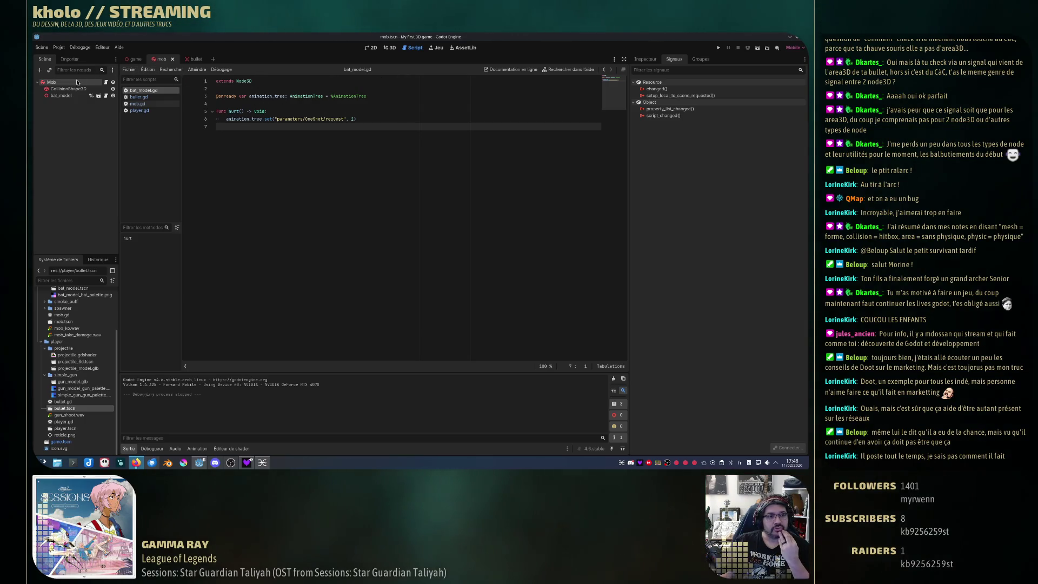
# - Drag the Mob's CollisionShape3D sphere to about radius 0.6, then save and run the game
pyautogui.click(65, 89)
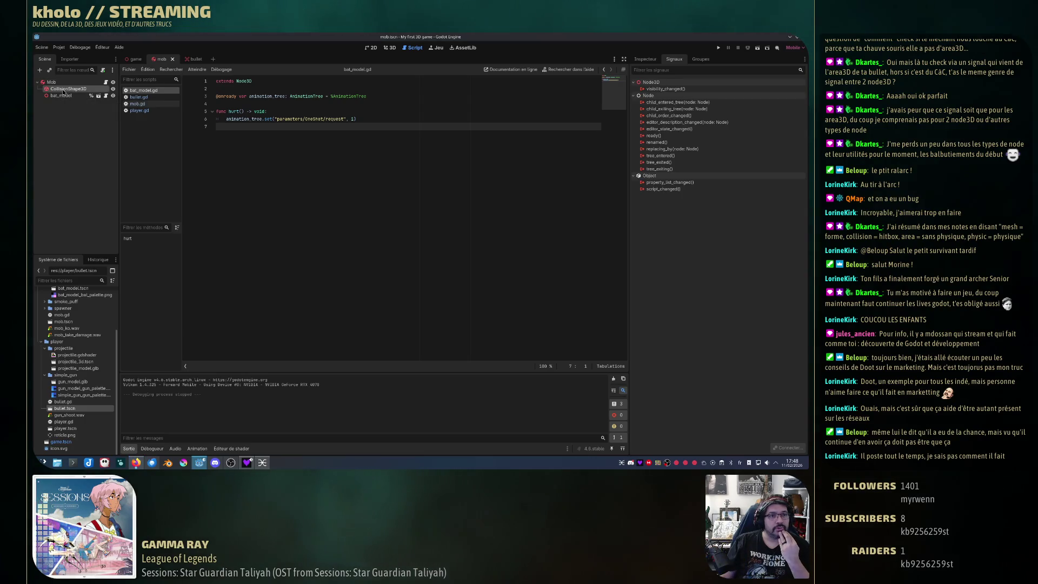
pyautogui.click(389, 47)
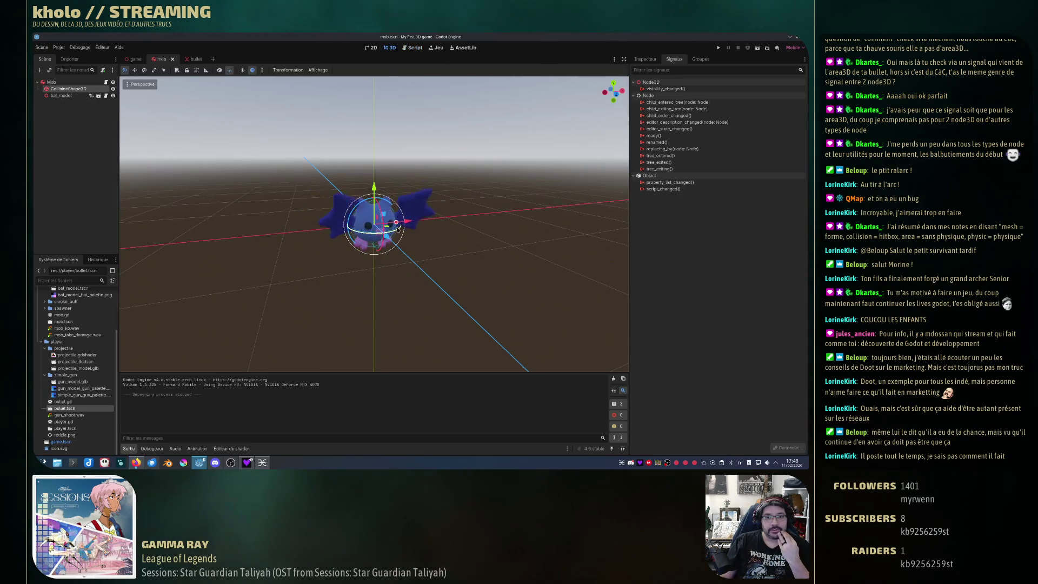
pyautogui.moveTo(397, 223)
pyautogui.mouseDown()
pyautogui.moveTo(377, 224)
pyautogui.moveTo(400, 226)
pyautogui.mouseUp()
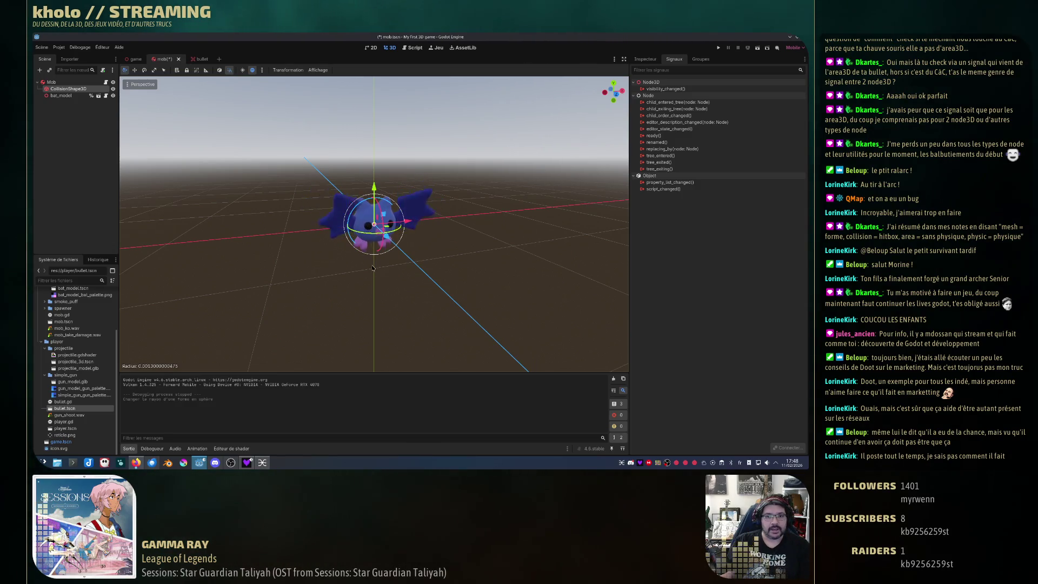
pyautogui.moveTo(364, 236)
pyautogui.mouseDown()
pyautogui.moveTo(427, 248)
pyautogui.moveTo(474, 277)
pyautogui.mouseUp()
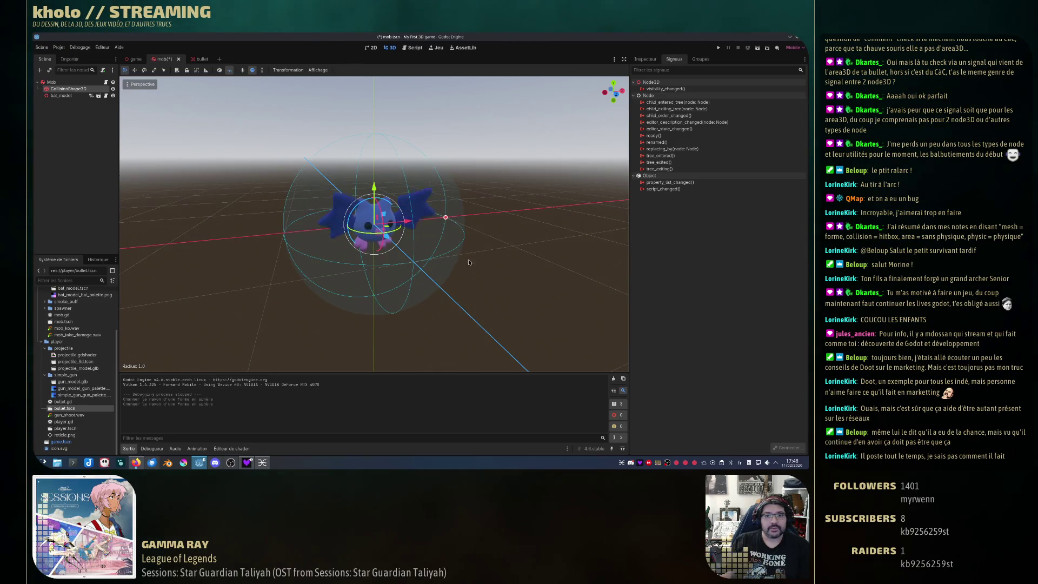
pyautogui.moveTo(445, 217); pyautogui.dragTo(419, 221)
pyautogui.click(419, 221)
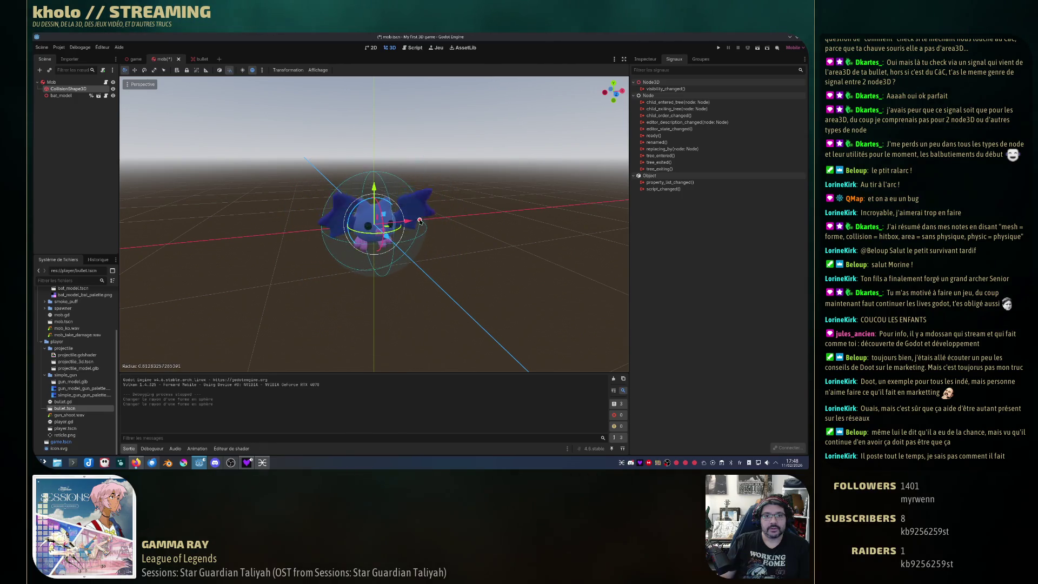
pyautogui.click(718, 48)
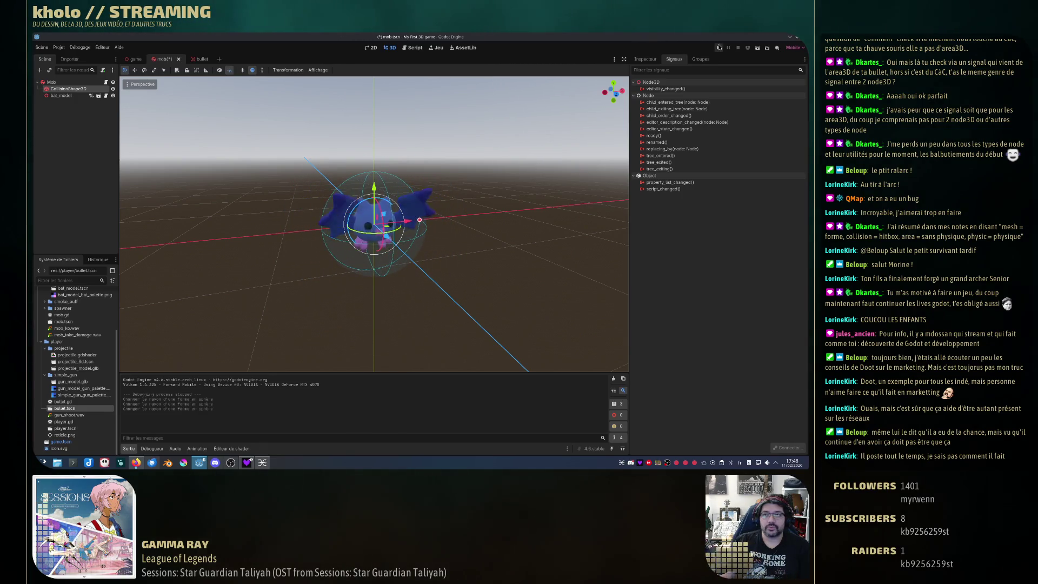
pyautogui.press('w')
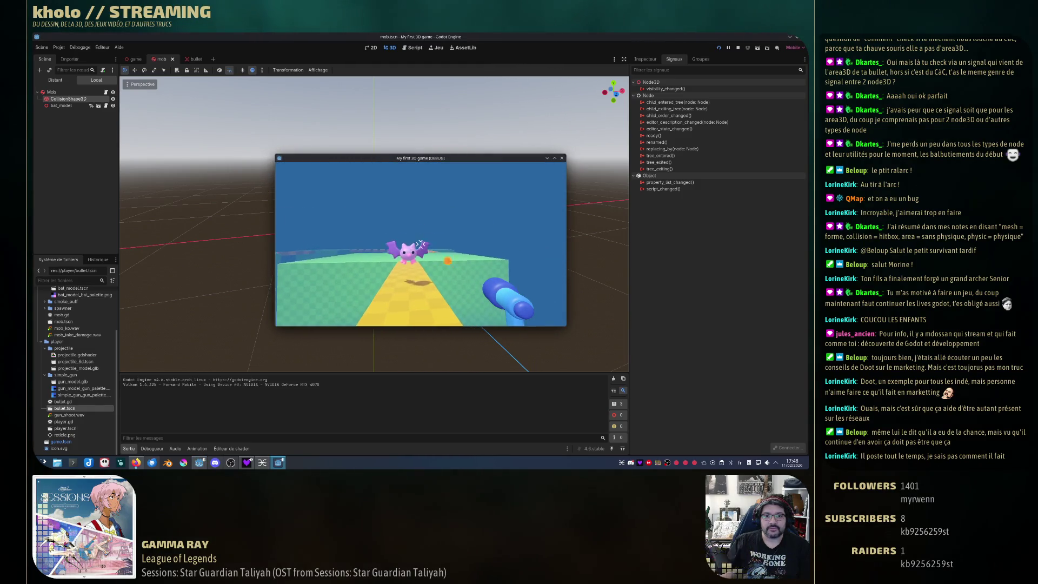
# - Strafe left and right toward the bat to check the larger hitbox, then close the game
pyautogui.press('a')
pyautogui.press('d')
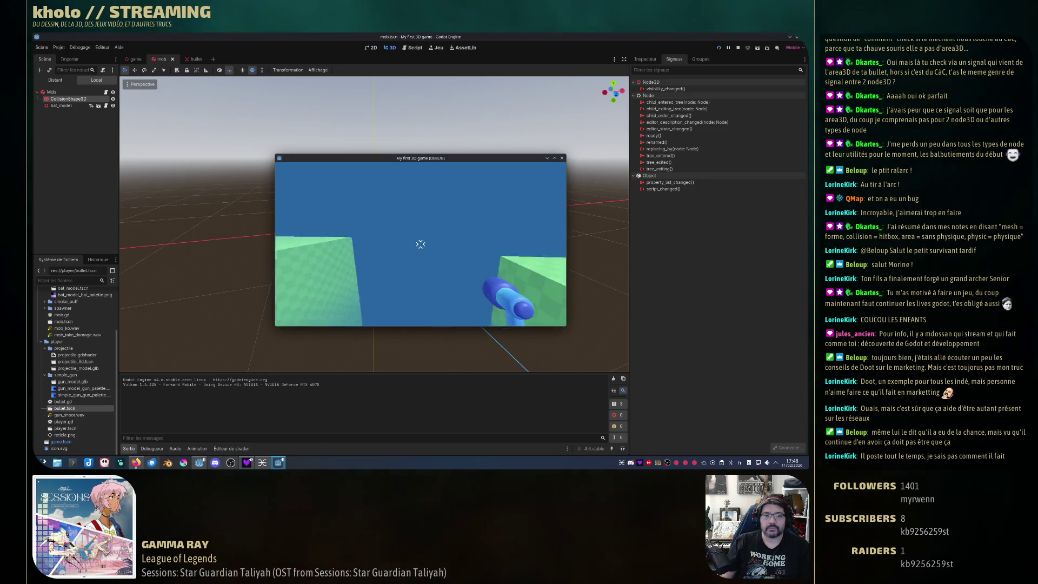
pyautogui.click(562, 159)
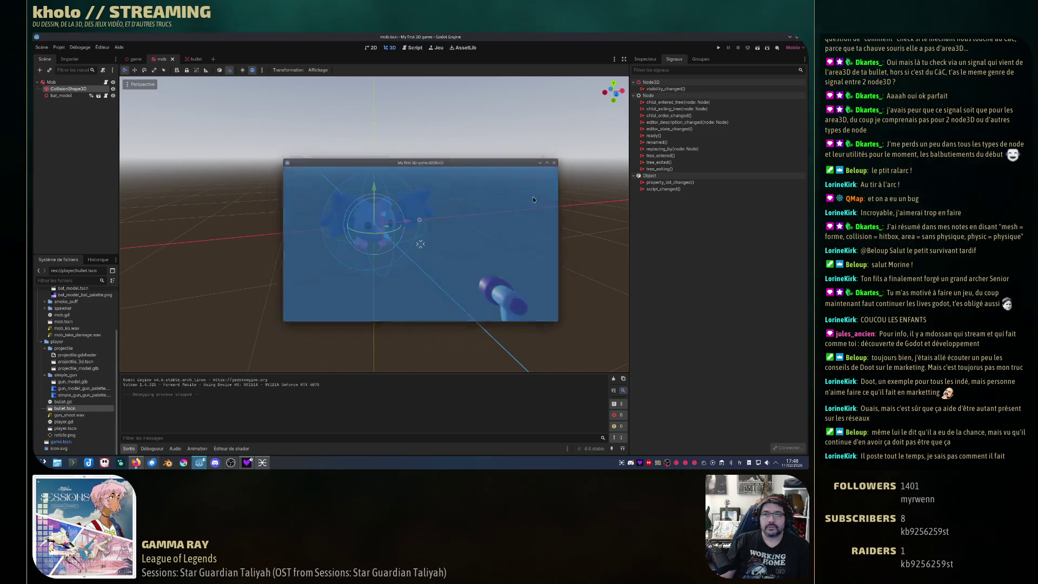
# - Select the bat_model node in the 3D viewport to compare it with the collision sphere
pyautogui.click(400, 218)
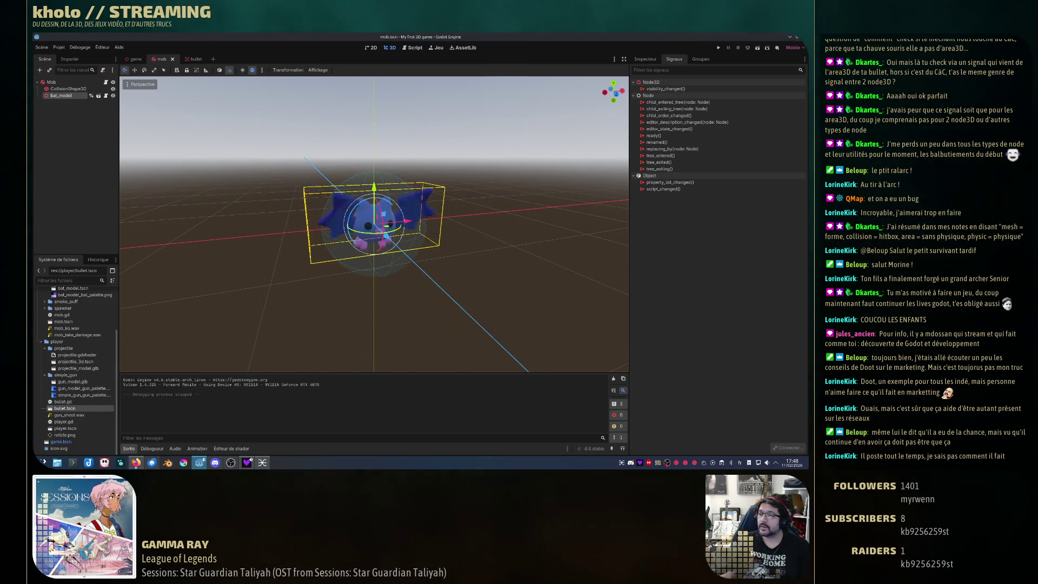